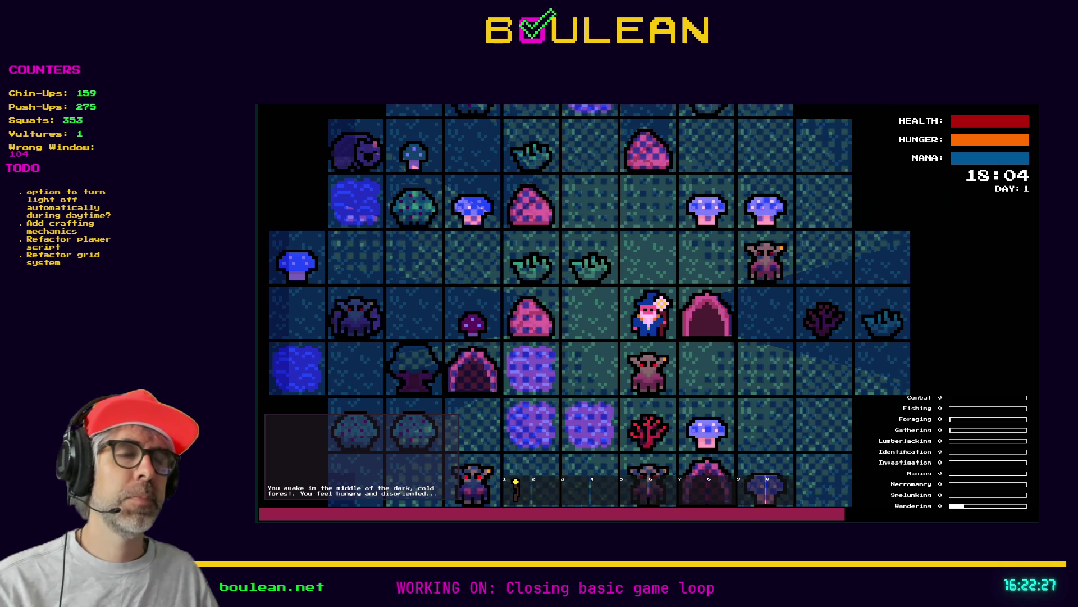
Move the wizard one tile left, attack the goblin to the east repeatedly, then quit the game.
key(Left)
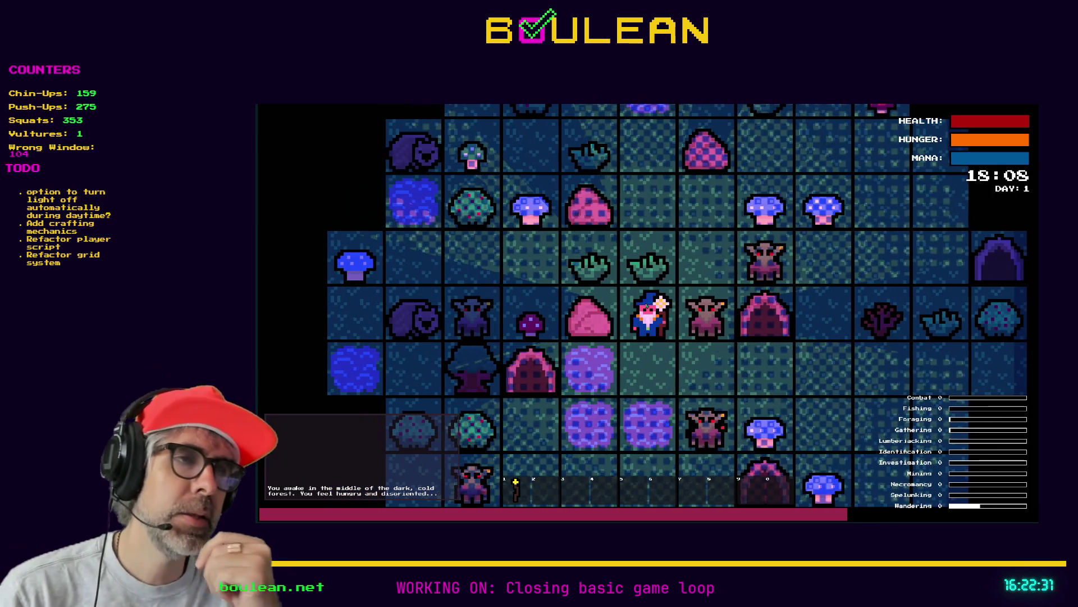
key(Right)
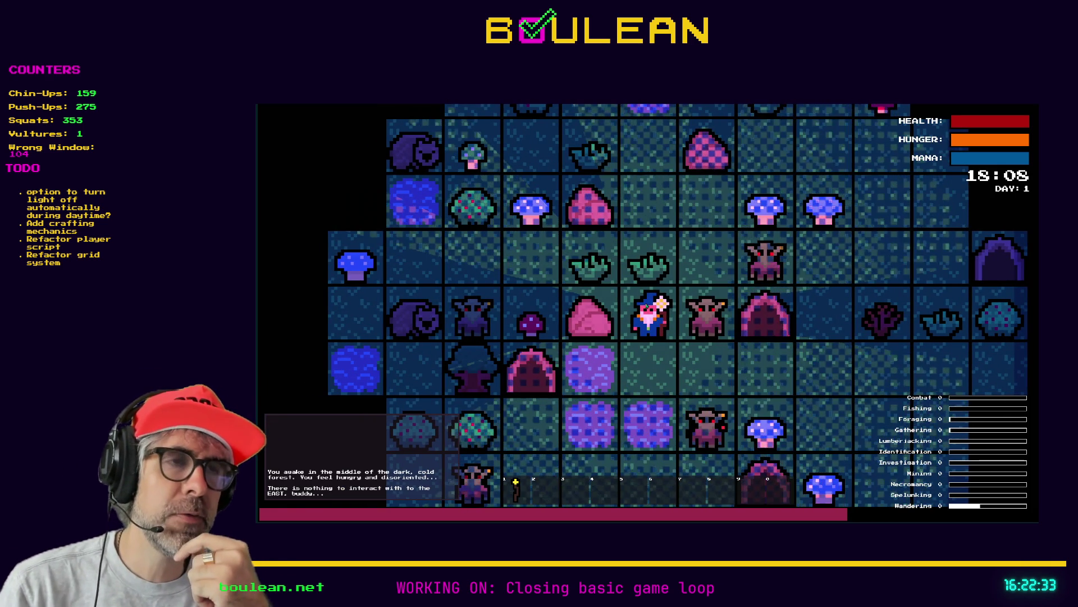
key(Right)
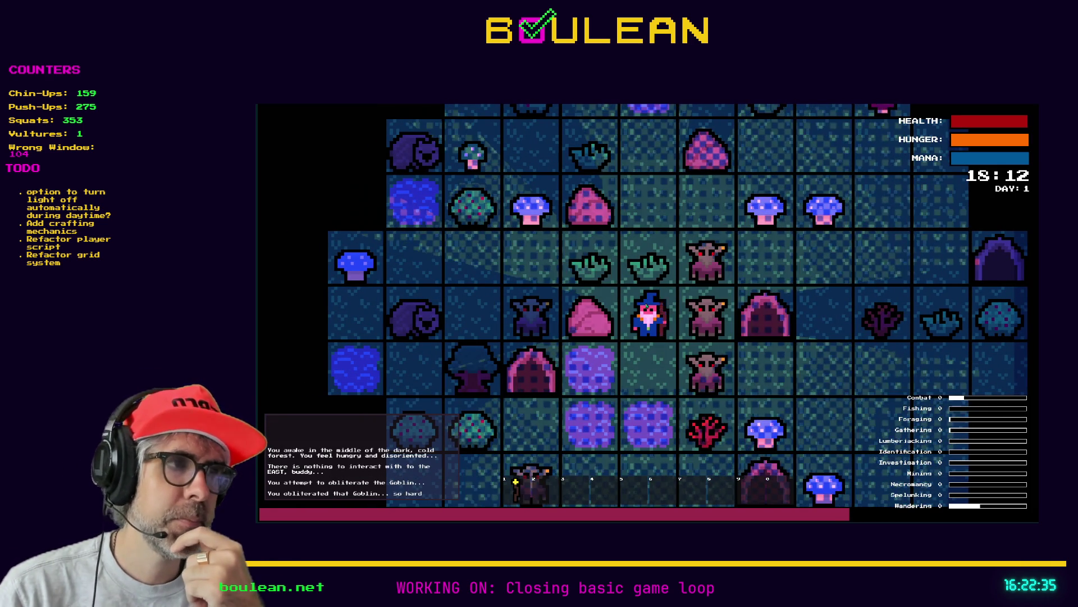
key(Right)
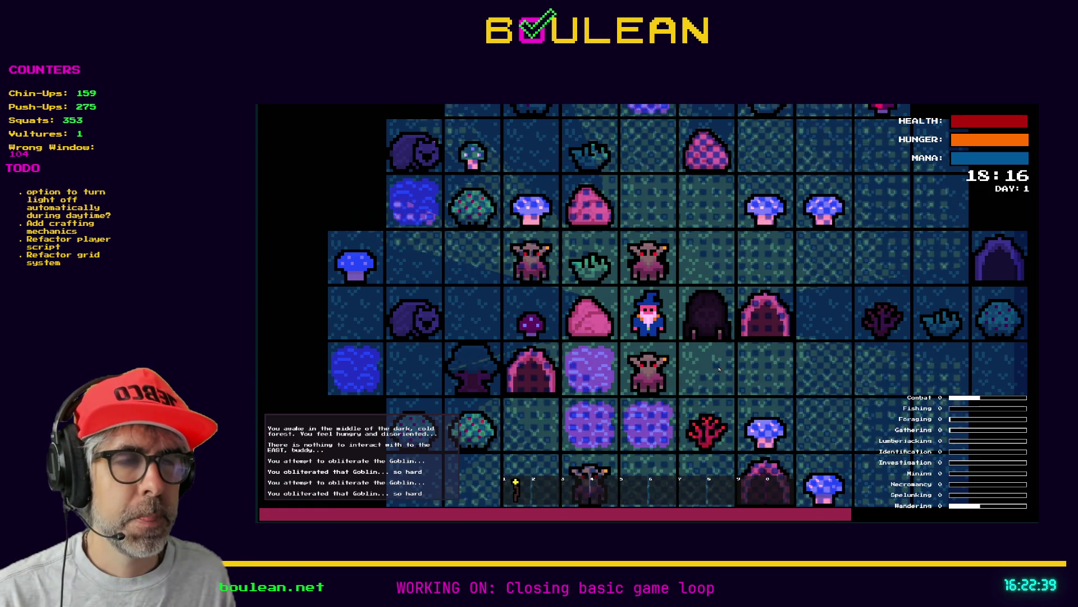
key(Escape)
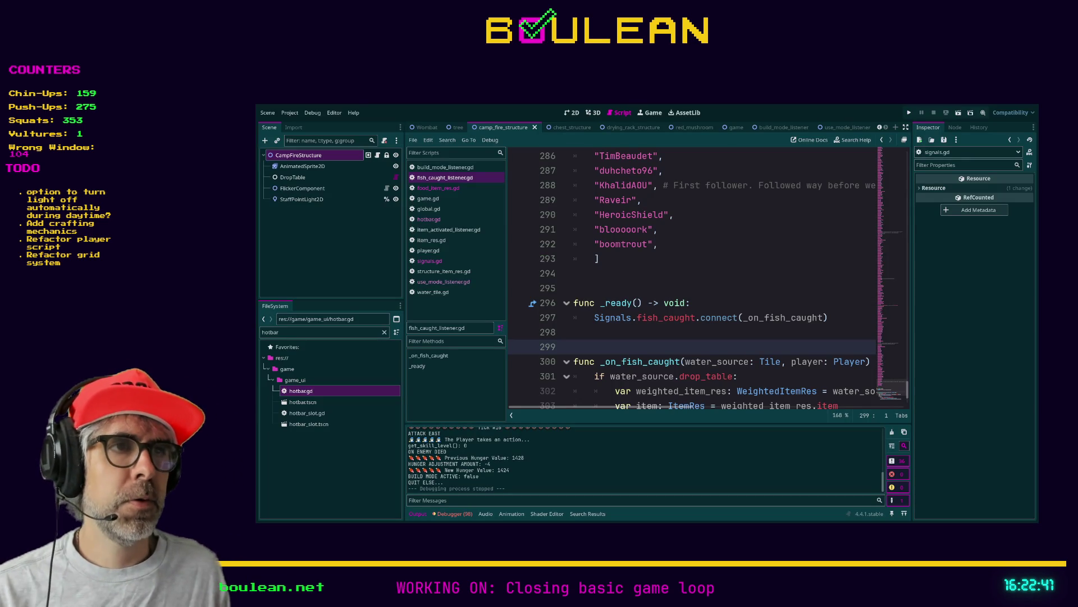
Open use_mode_listener.gd and insert two blank lines after the ENTERING USE MODE print on line 49.
click(449, 188)
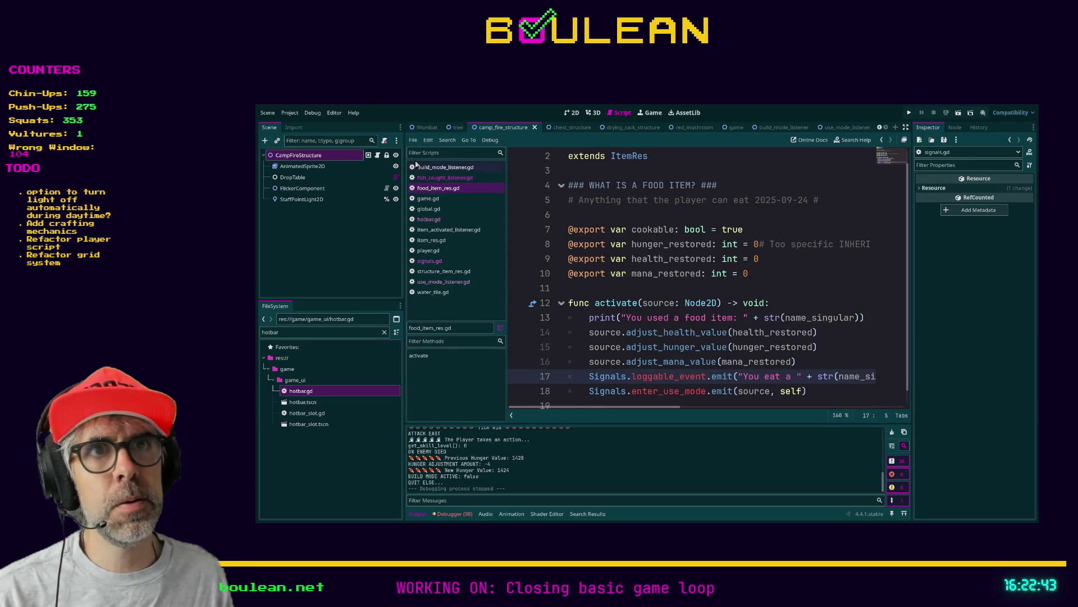
click(459, 283)
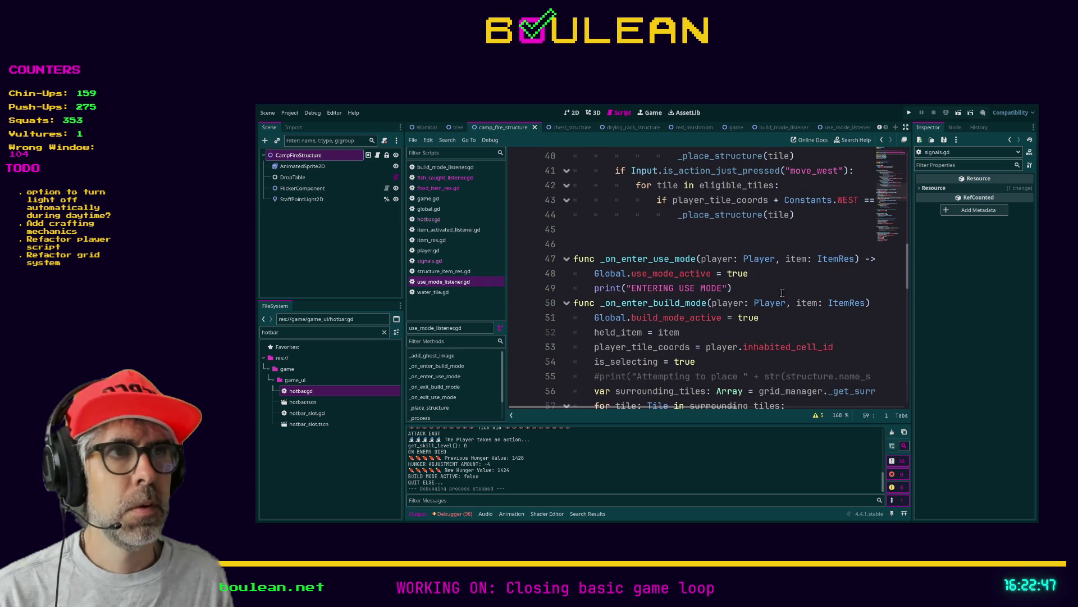
click(764, 288)
key(Return)
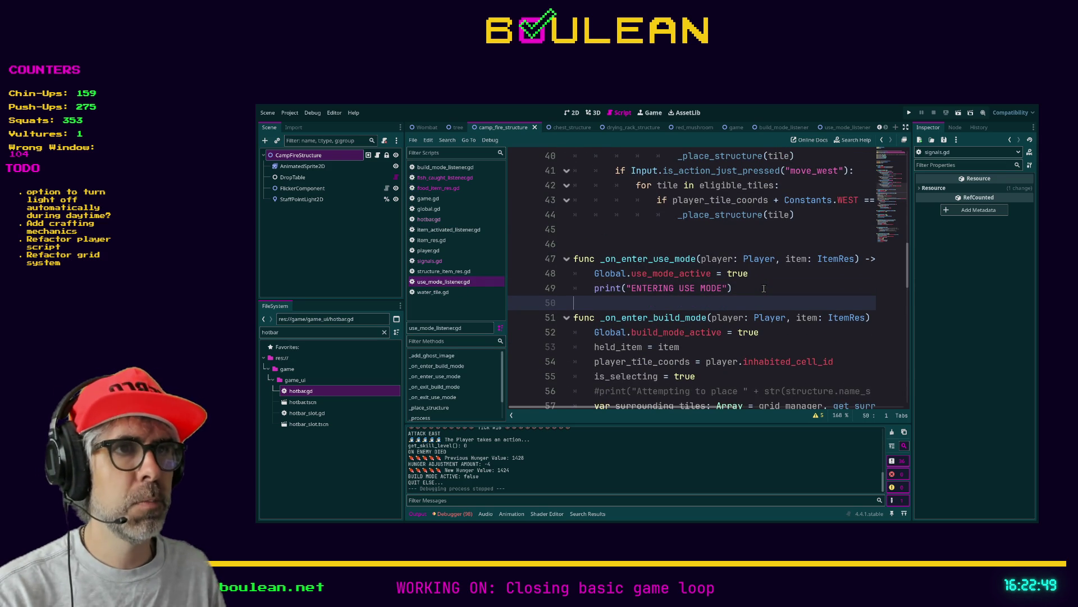
key(BackSpace)
key(Return)
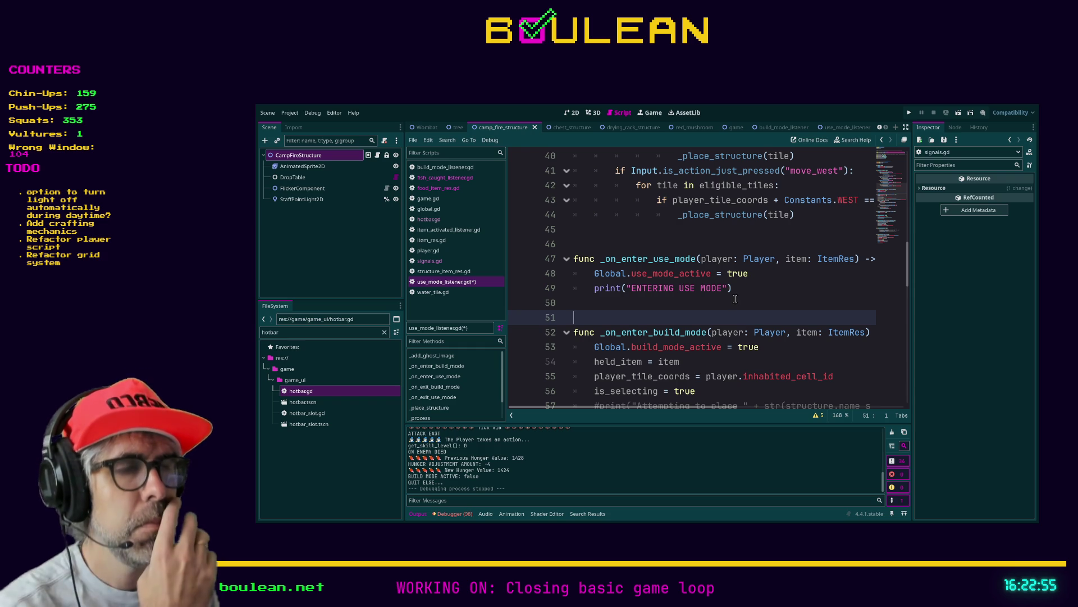
Move the ENTERING USE MODE print line above the Global.use_mode_active = true line.
click(608, 288)
click(646, 304)
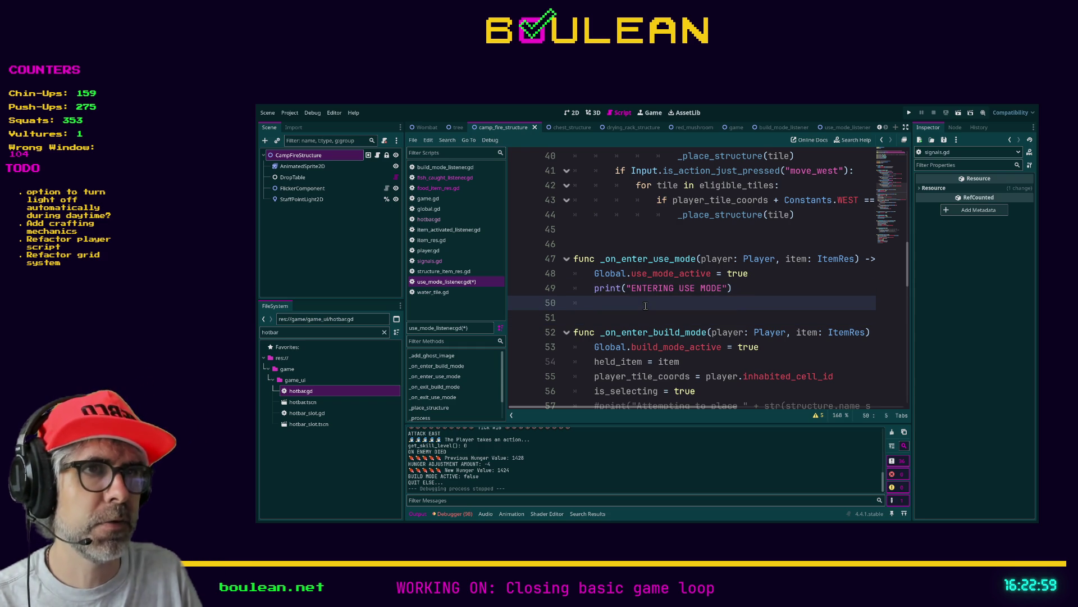
key(Up)
key(Up)
key(alt+Down)
key(Down)
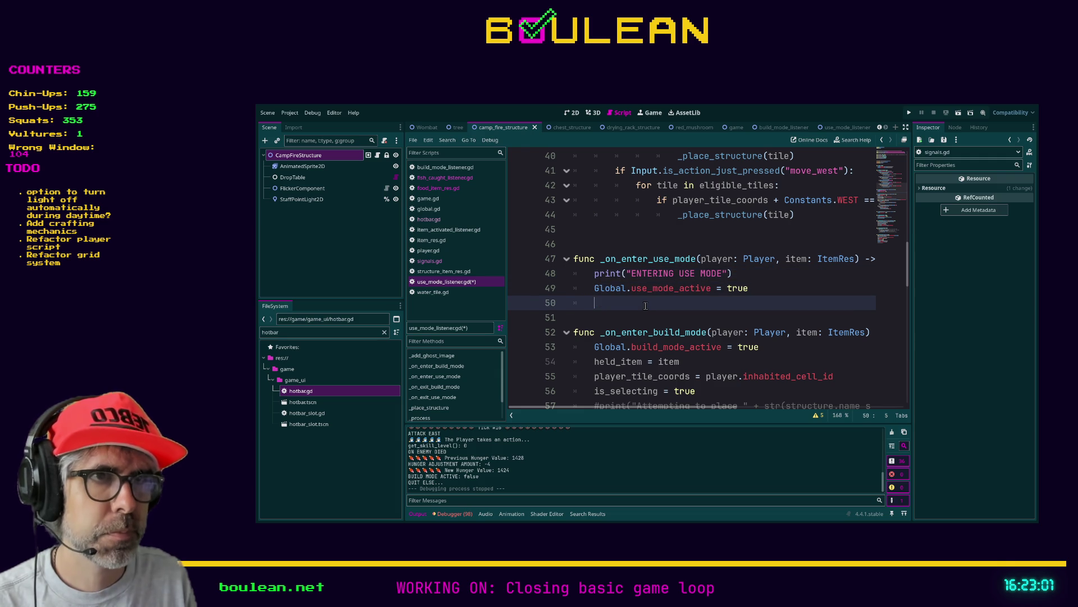
Add 'held_item = item' on line 50 and start a player_tile_coords line below it.
text(held)it)
key(BackSpace)
key(BackSpace)
text(_item = )
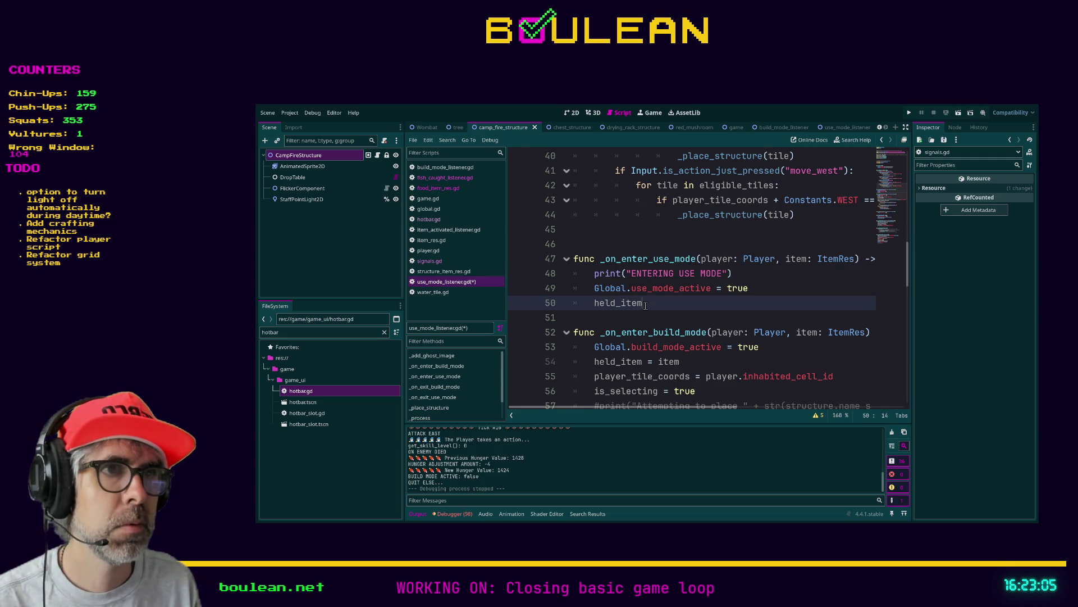
text(item)
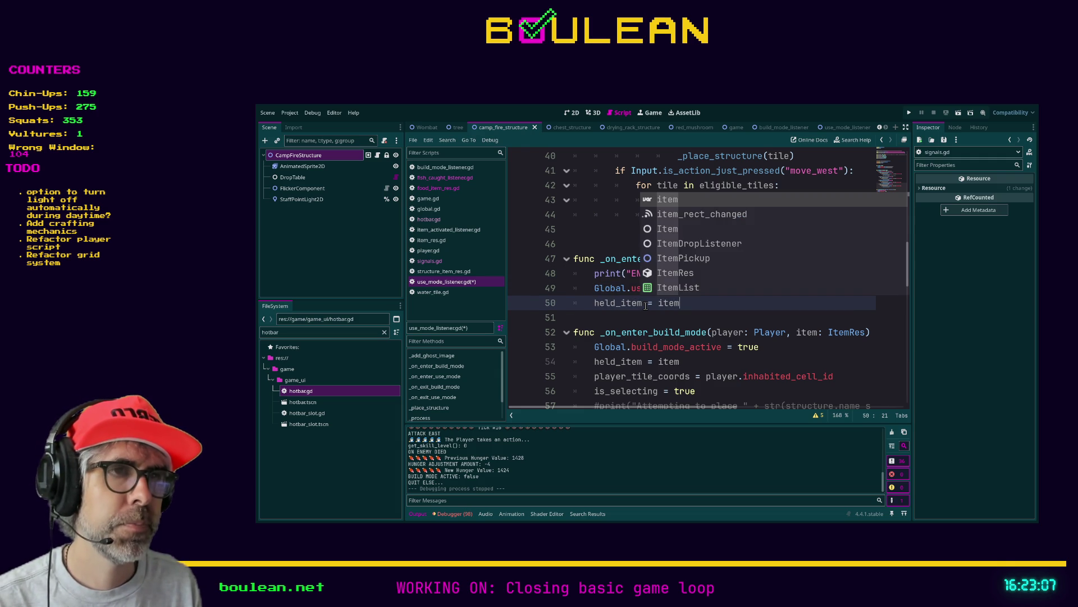
key(Escape)
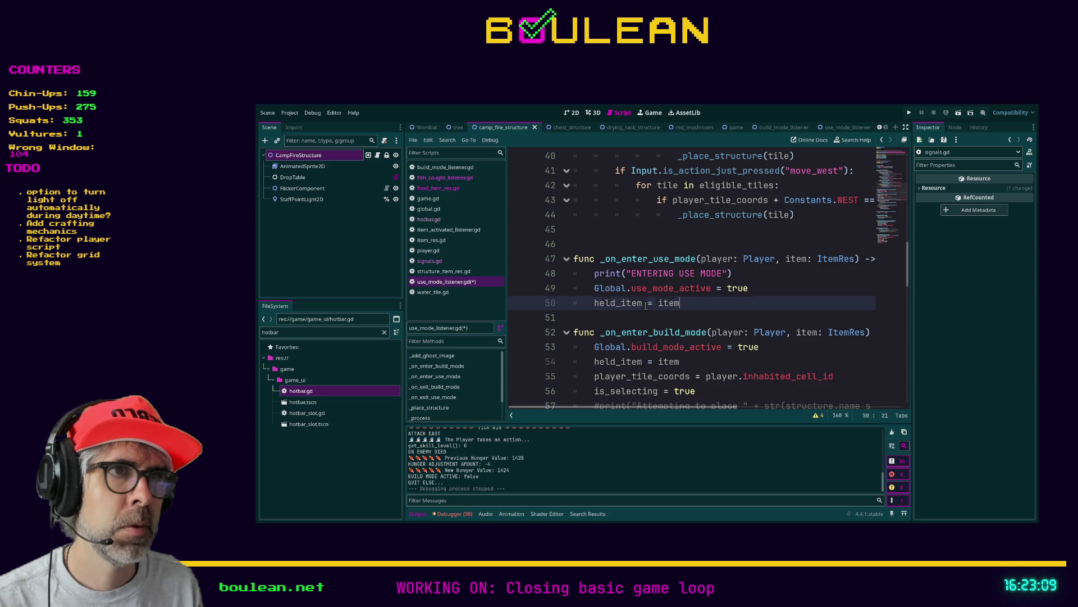
key(Return)
text(player)
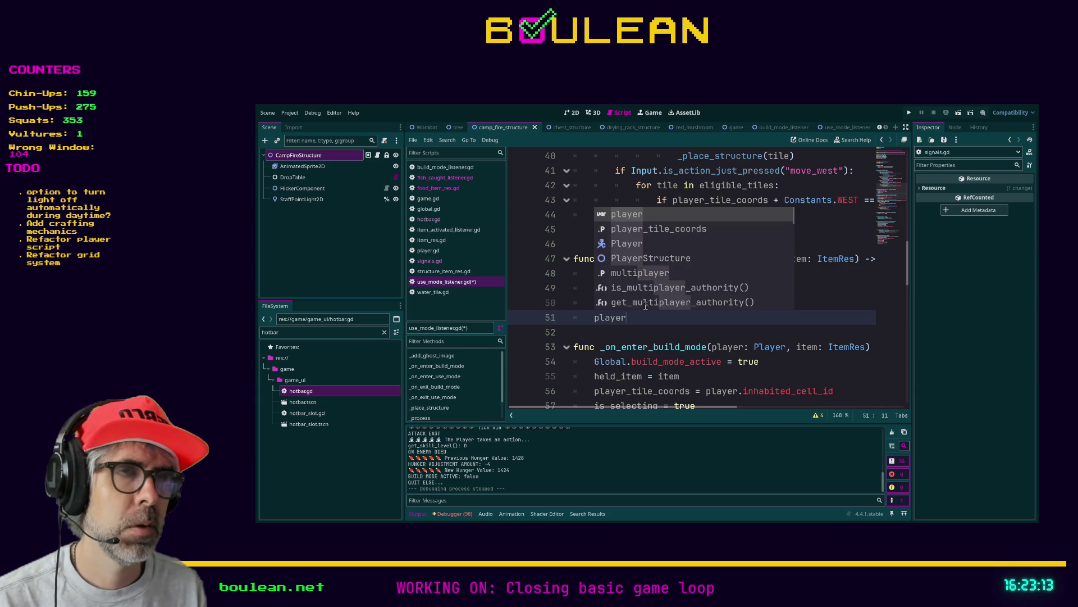
key(Down)
key(Return)
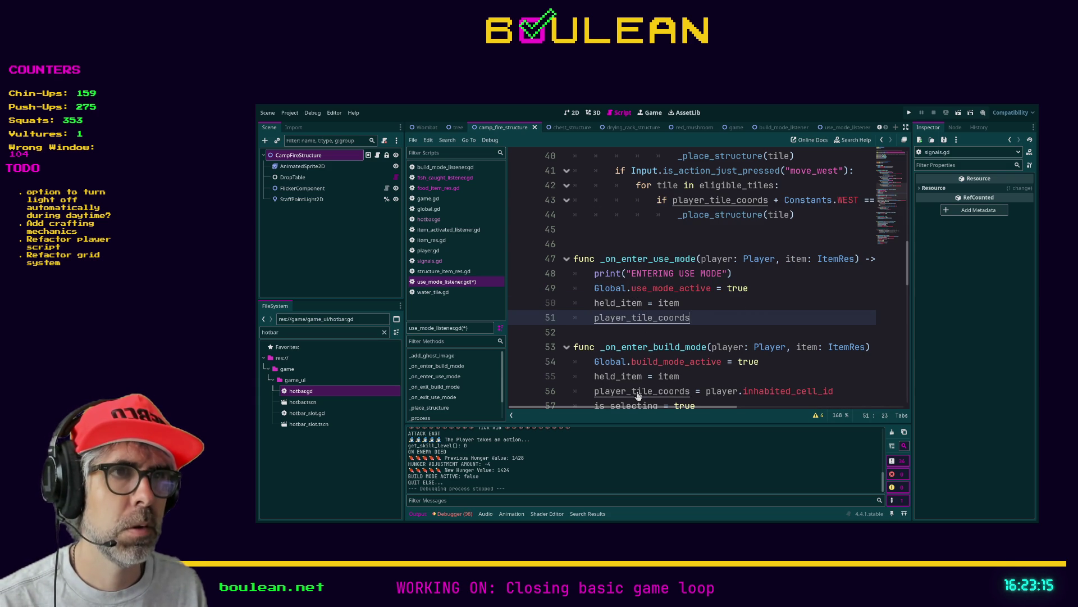
ctrl+click(637, 395)
scroll(656, 371, down, 10)
scroll(655, 375, down, 10)
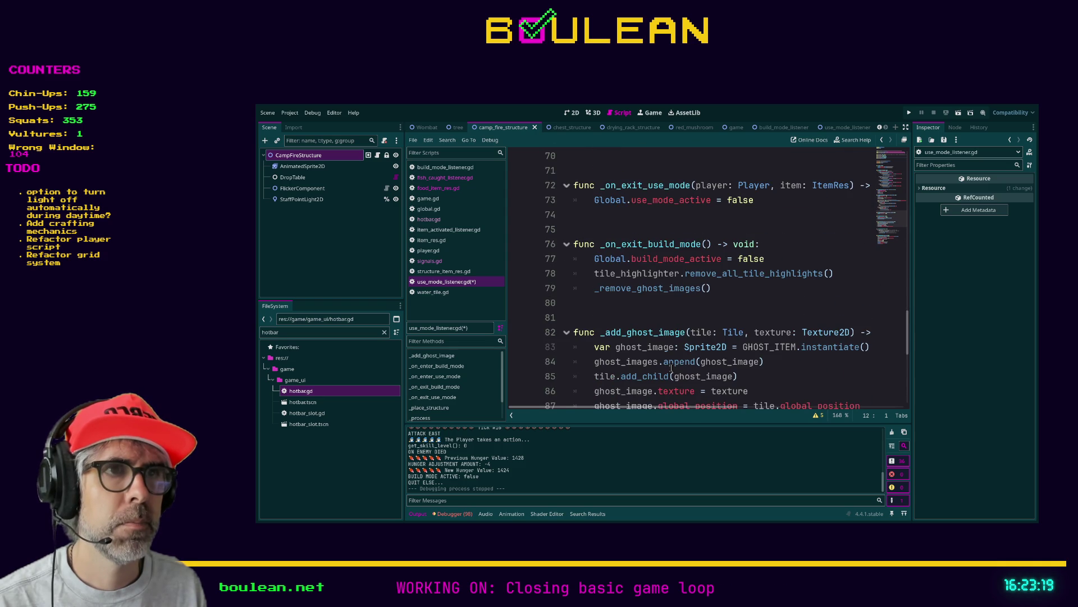
scroll(671, 368, down, 6)
scroll(682, 359, up, 11)
scroll(682, 359, up, 2)
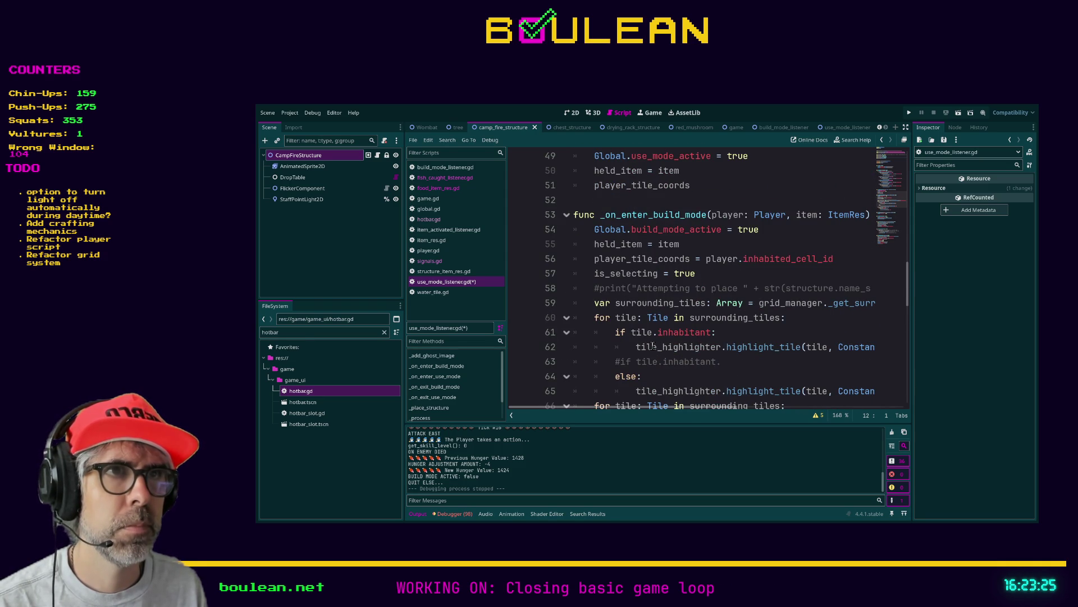
scroll(684, 313, up, 2)
scroll(684, 313, down, 2)
scroll(685, 309, up, 1)
scroll(686, 303, down, 1)
scroll(705, 275, down, 1)
scroll(707, 263, up, 1)
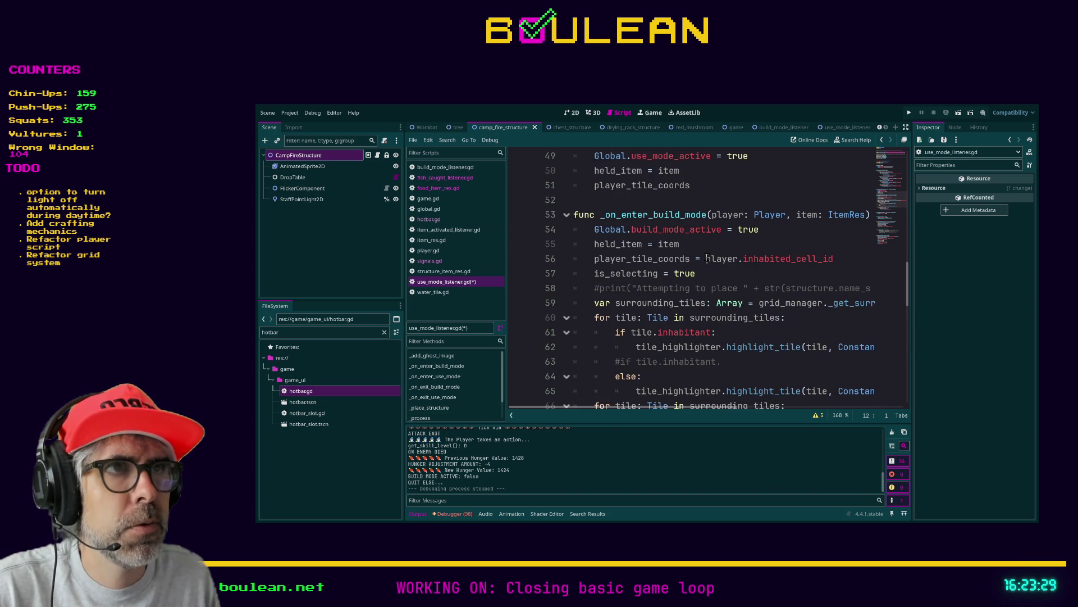
click(706, 187)
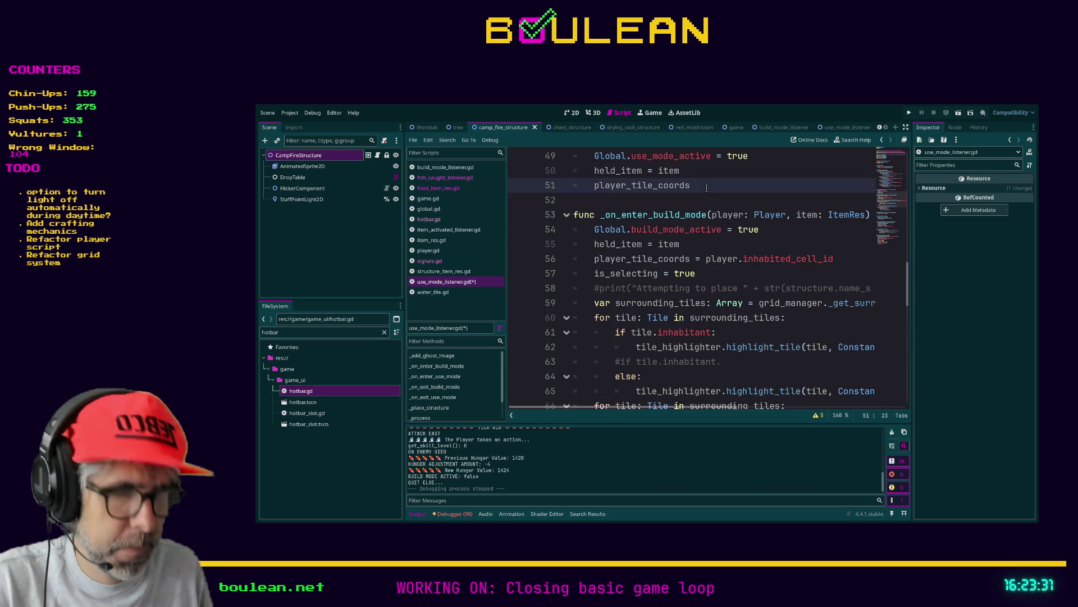
text(player.inh)
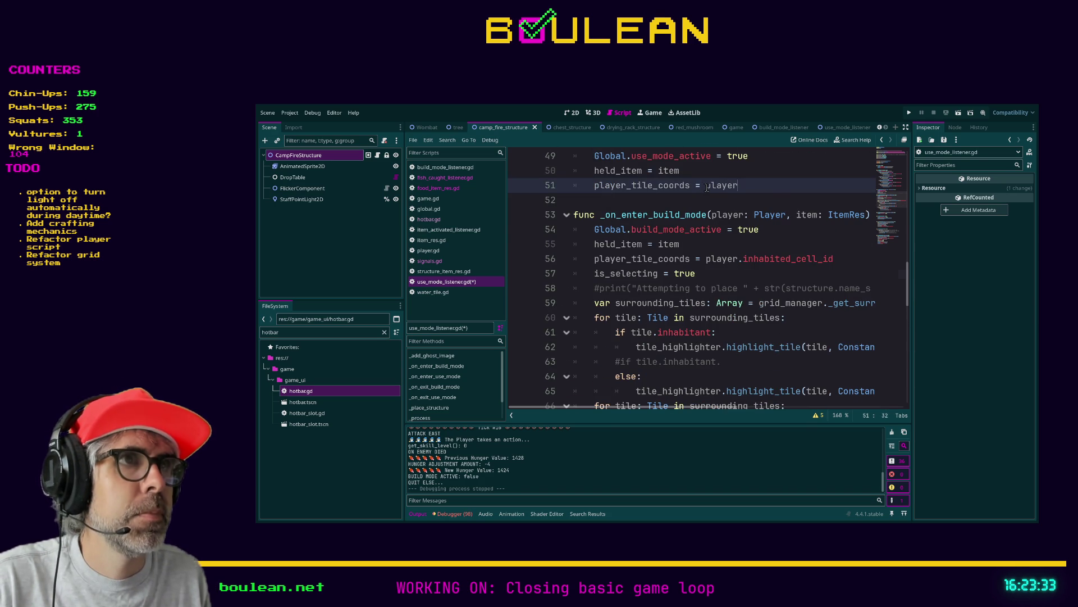
key(Return)
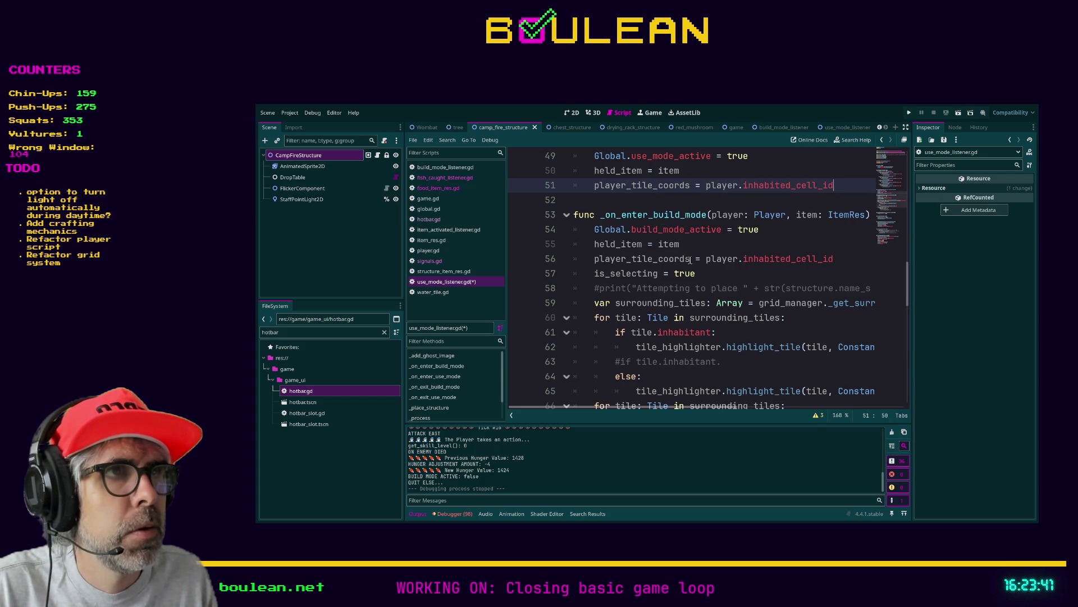
drag(691, 260, 616, 259)
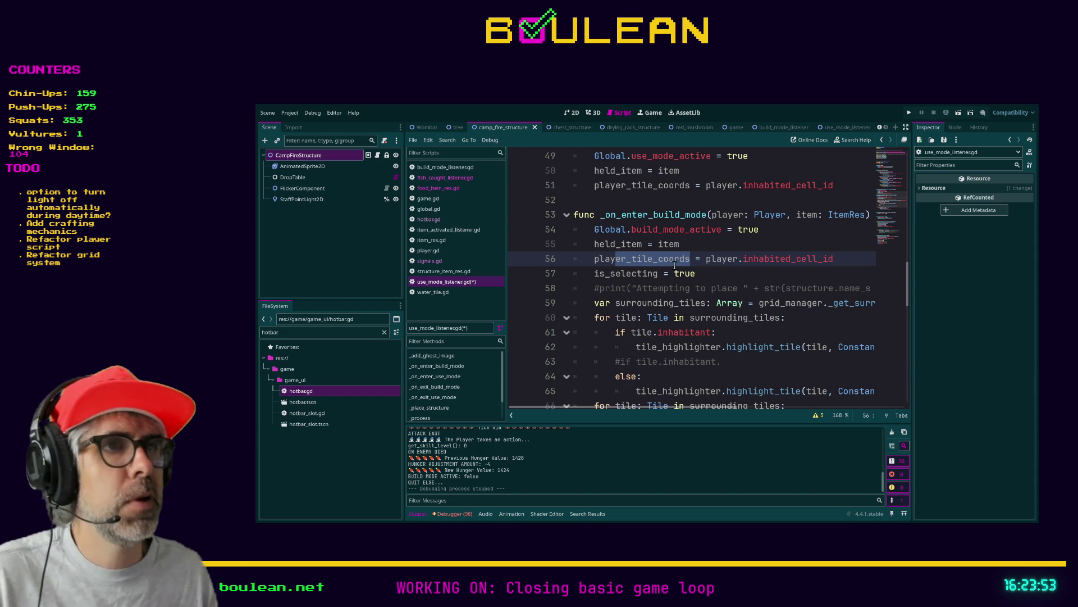
click(698, 264)
click(699, 275)
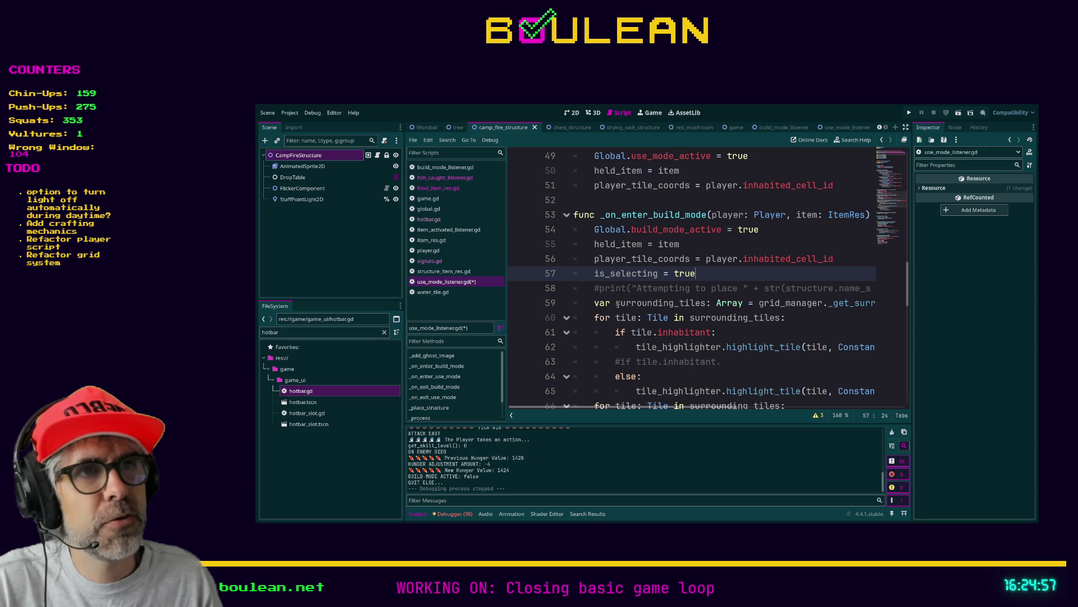
Copy the surrounding_tiles declaration into line 52 and add blank lines above the build-mode function.
click(606, 288)
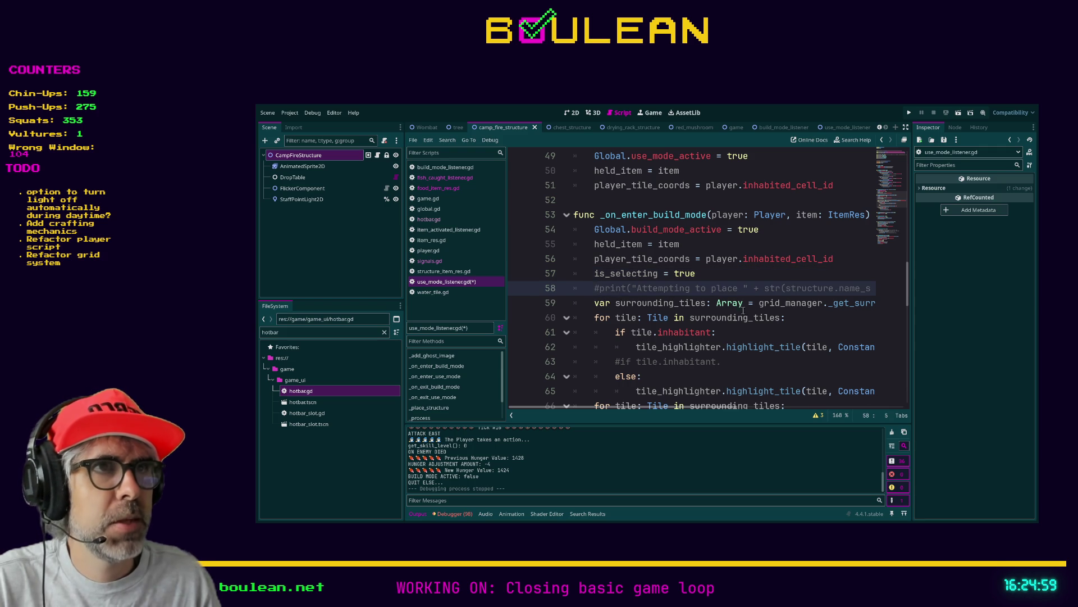
scroll(752, 312, up, 1)
scroll(753, 312, down, 1)
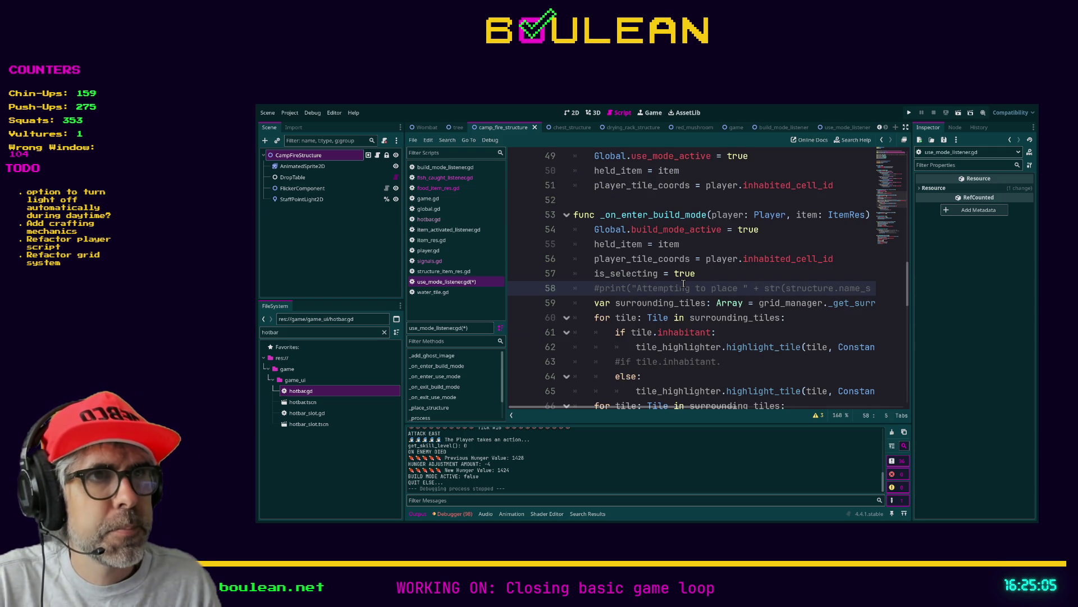
click(593, 303)
triple_click(599, 303)
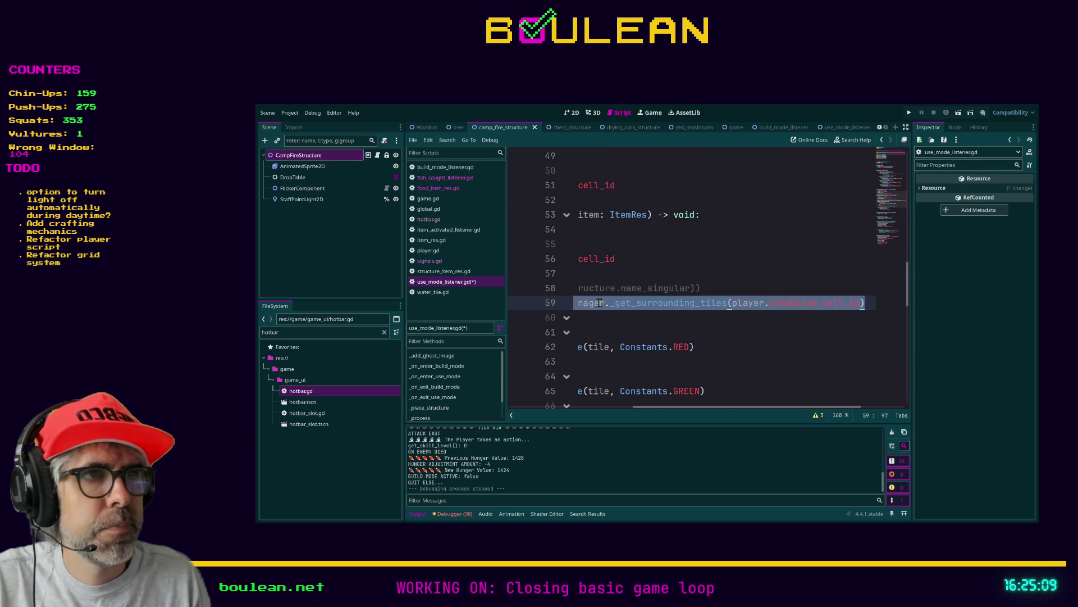
key(Home)
key(Up)
key(Up)
key(Up)
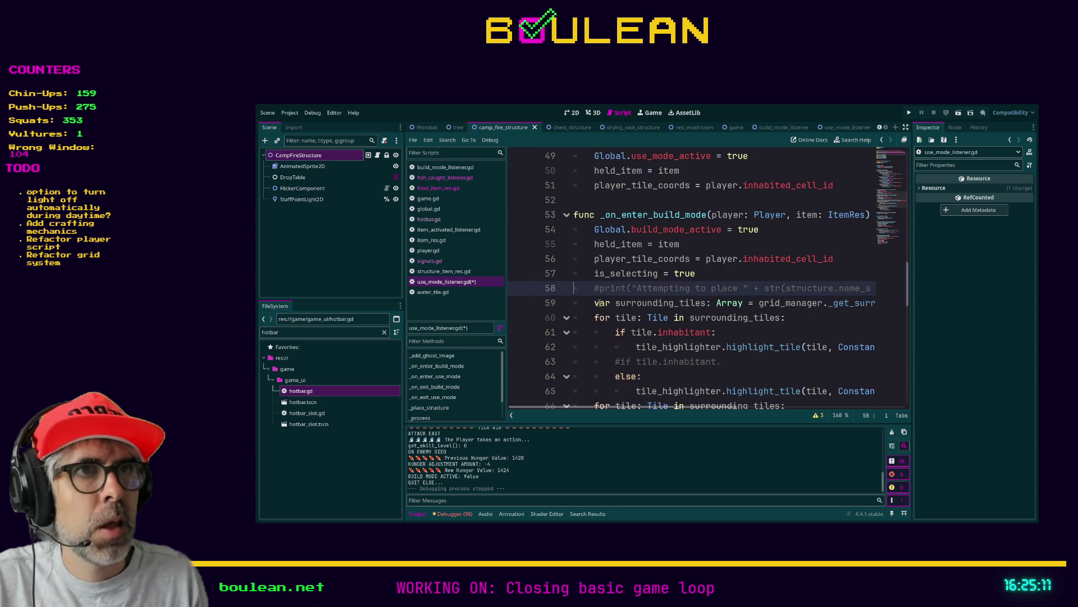
text(var surrounding_tiles: Array = grid_manager._get_surrounding_tiles(player.inhabited_cell_id))
key(Home)
key(Down)
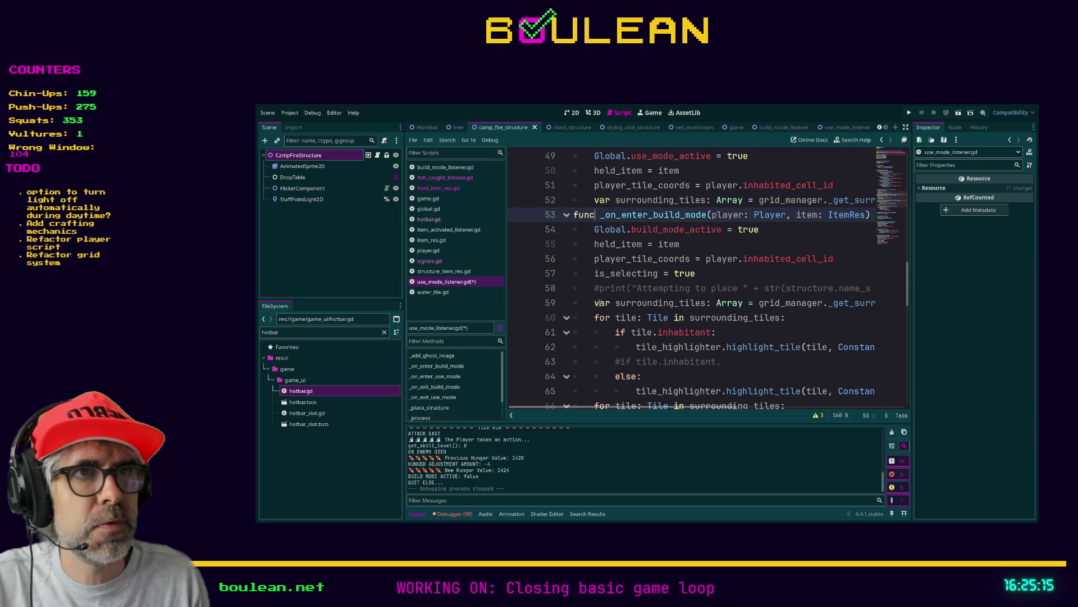
key(Home)
key(Return)
key(Return)
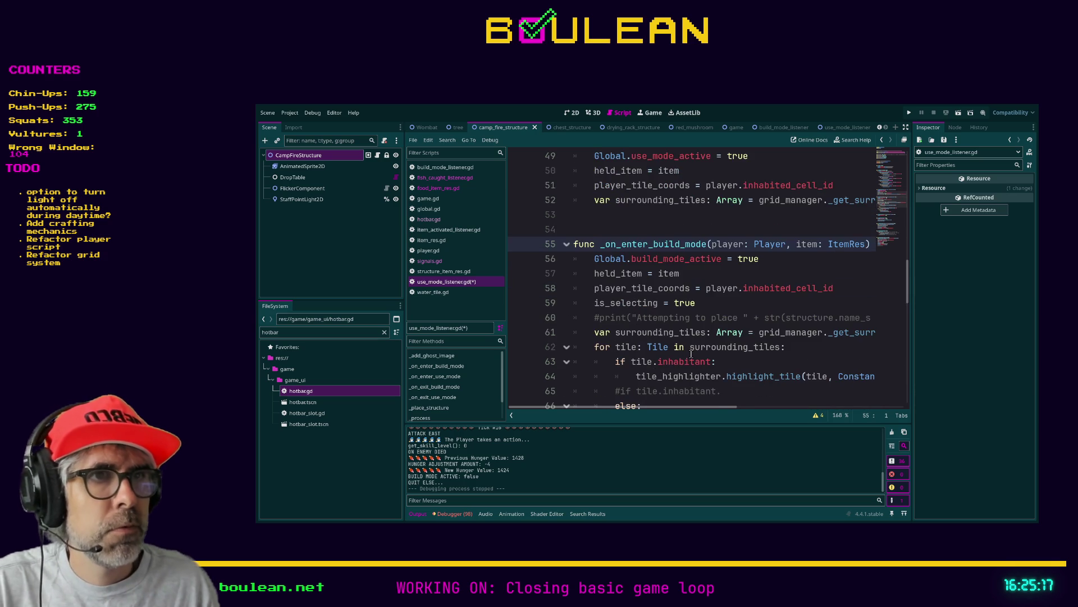
Select the two for-tile loops on lines 62–72 of the build-mode function.
scroll(678, 353, down, 1)
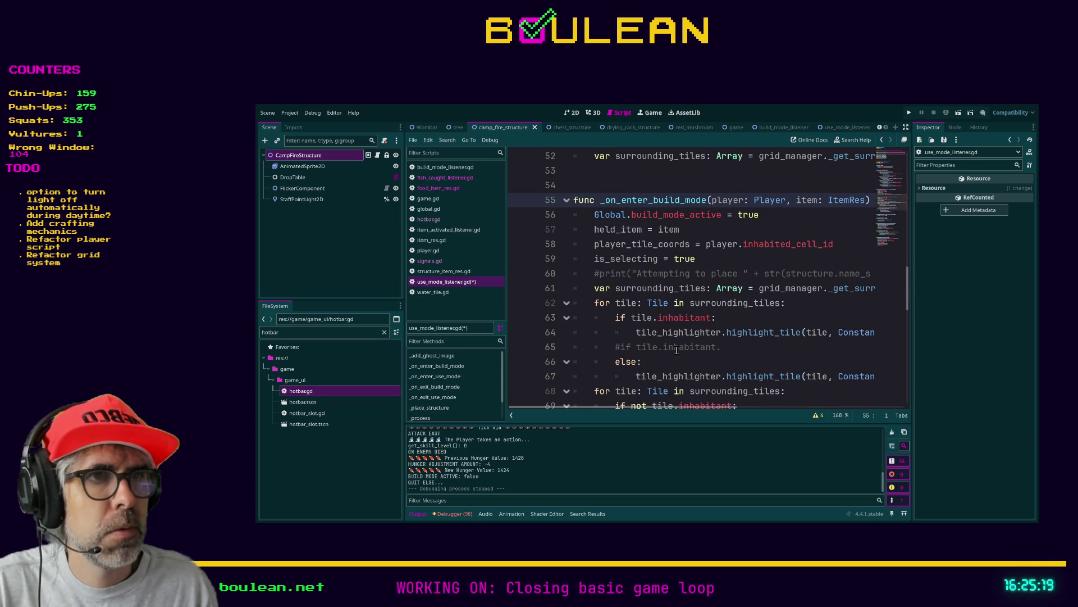
scroll(666, 354, down, 1)
click(696, 335)
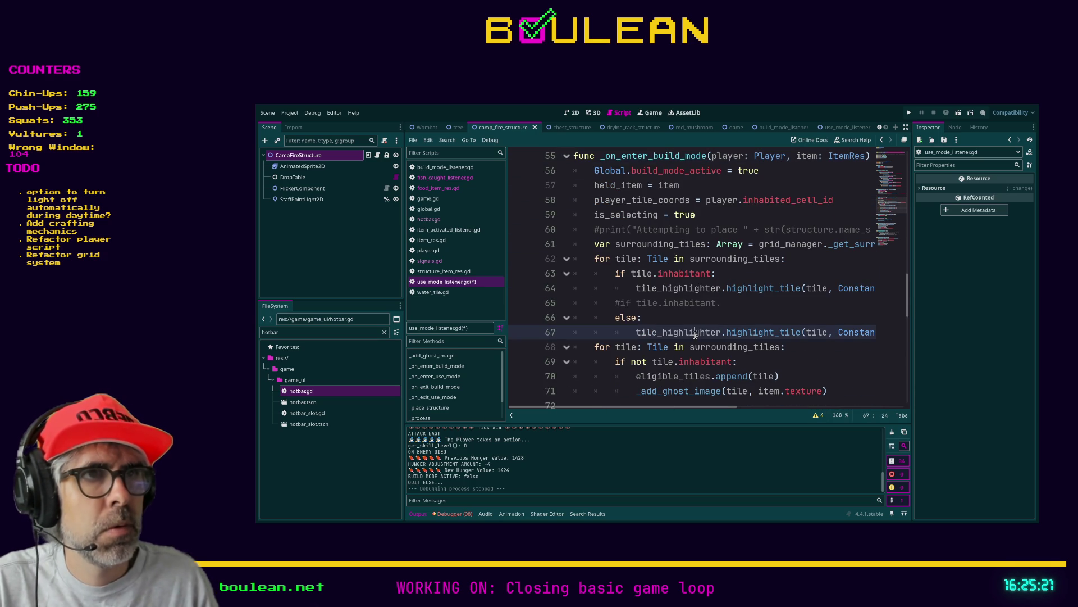
key(End)
key(shift+Home)
key(shift+Up)
key(shift+Up)
key(shift+Up)
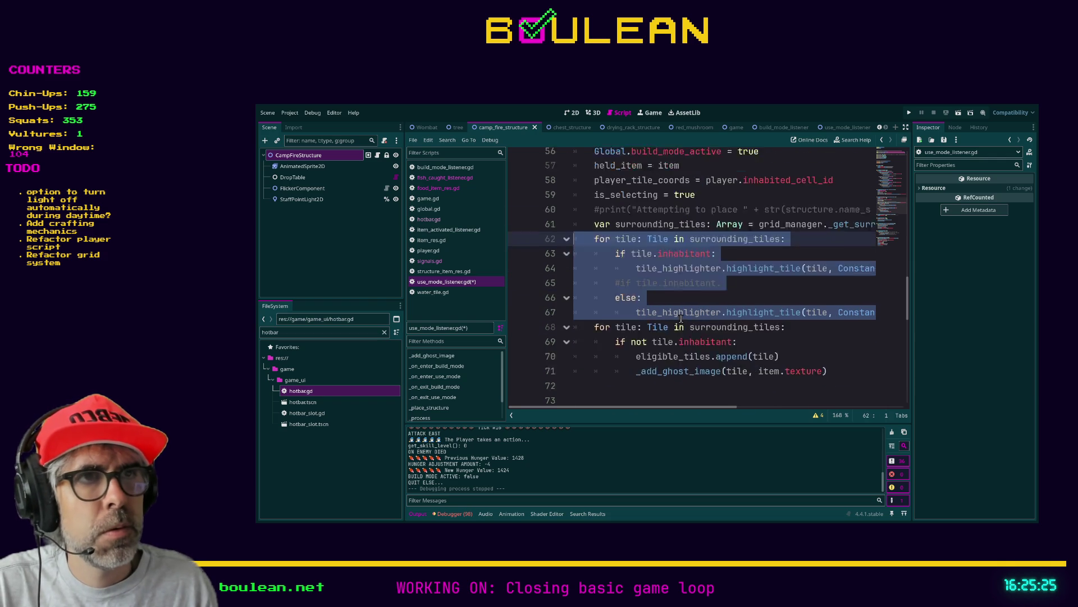
scroll(680, 319, up, 1)
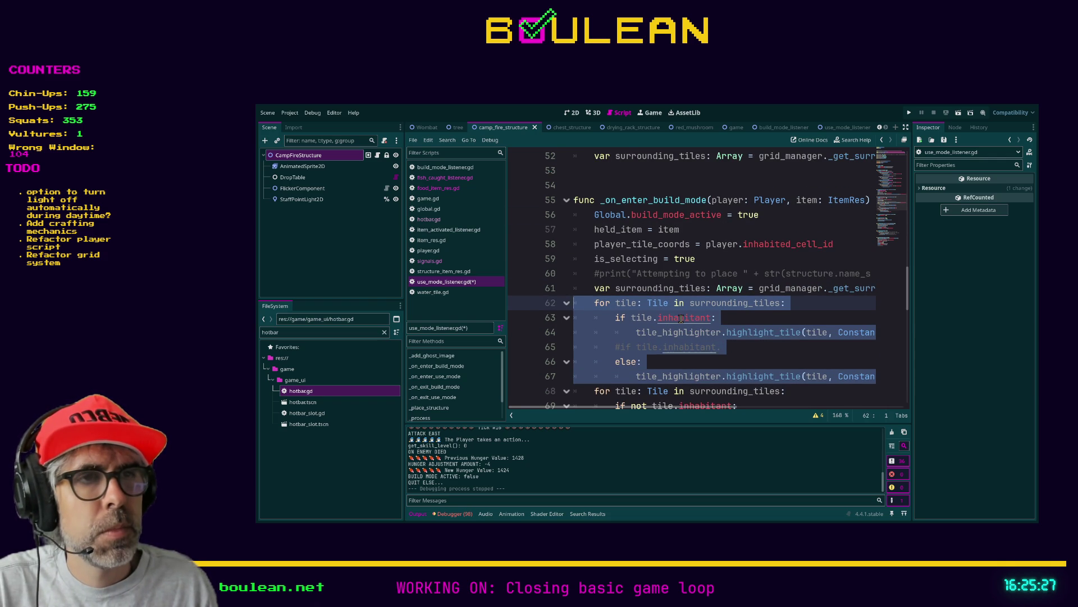
scroll(680, 318, down, 1)
scroll(681, 318, down, 1)
drag(575, 376, 584, 236)
key(ctrl+c)
scroll(585, 236, up, 4)
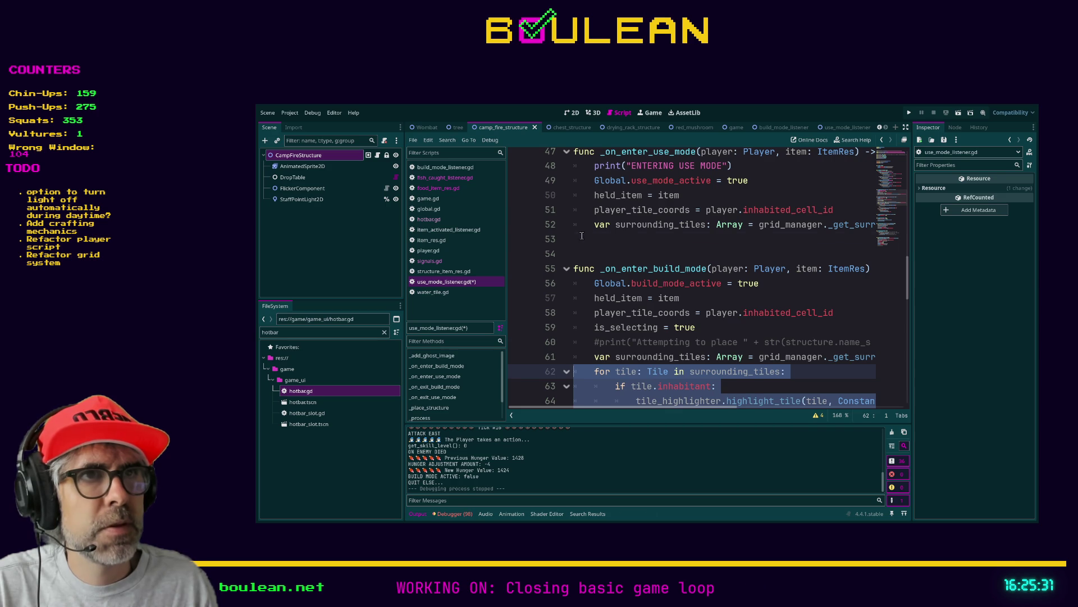
Paste the two tile loops into _on_enter_use_mode and begin an 'if item.cookable' check inside the first.
click(585, 238)
key(ctrl+v)
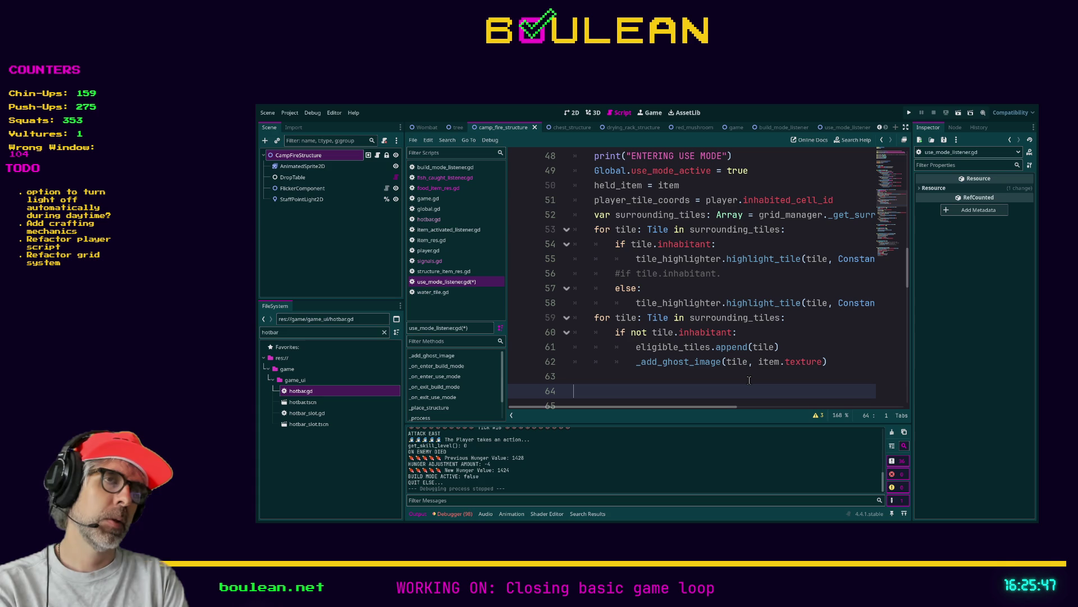
click(798, 233)
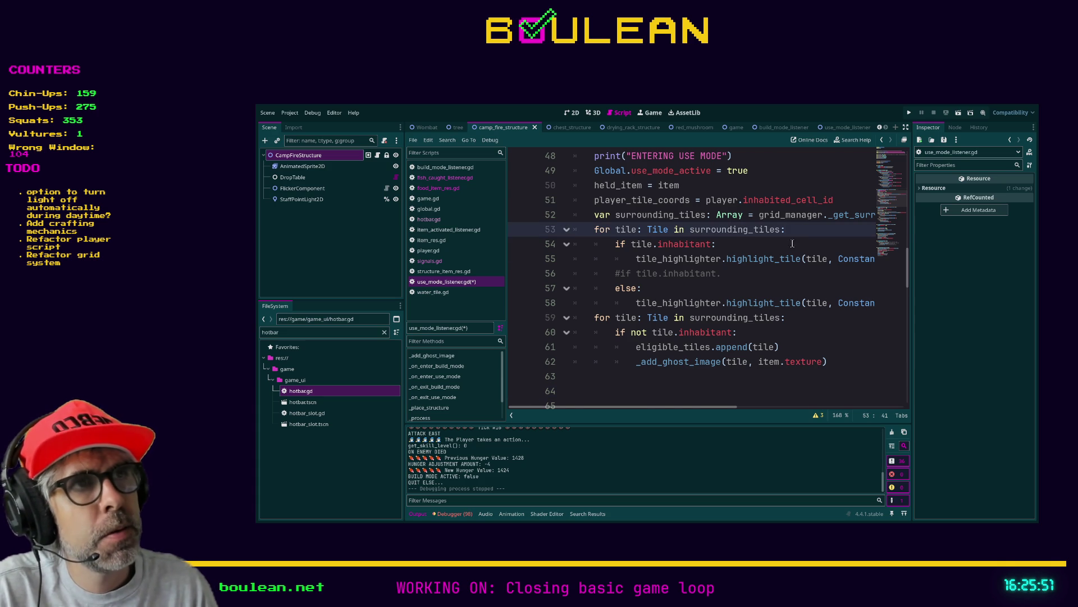
scroll(798, 232, up, 1)
key(Return)
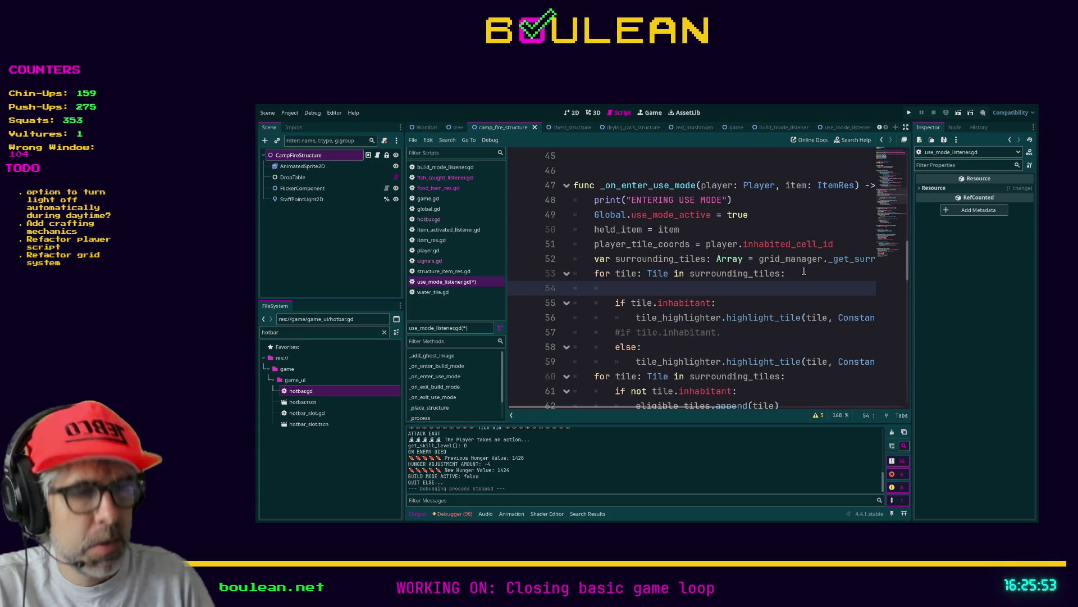
text(if item.)
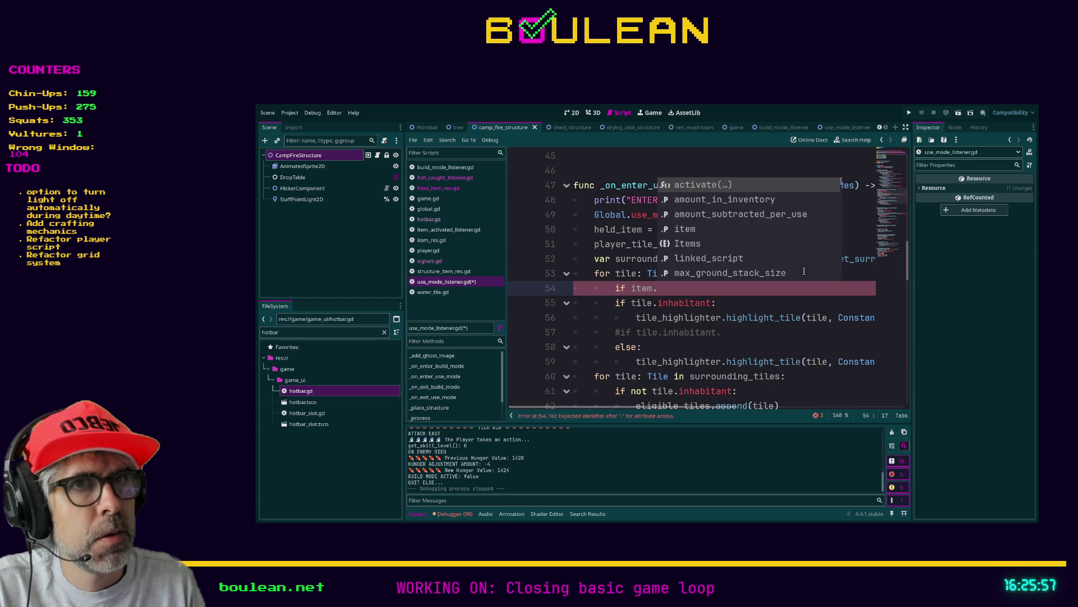
text(cookable)
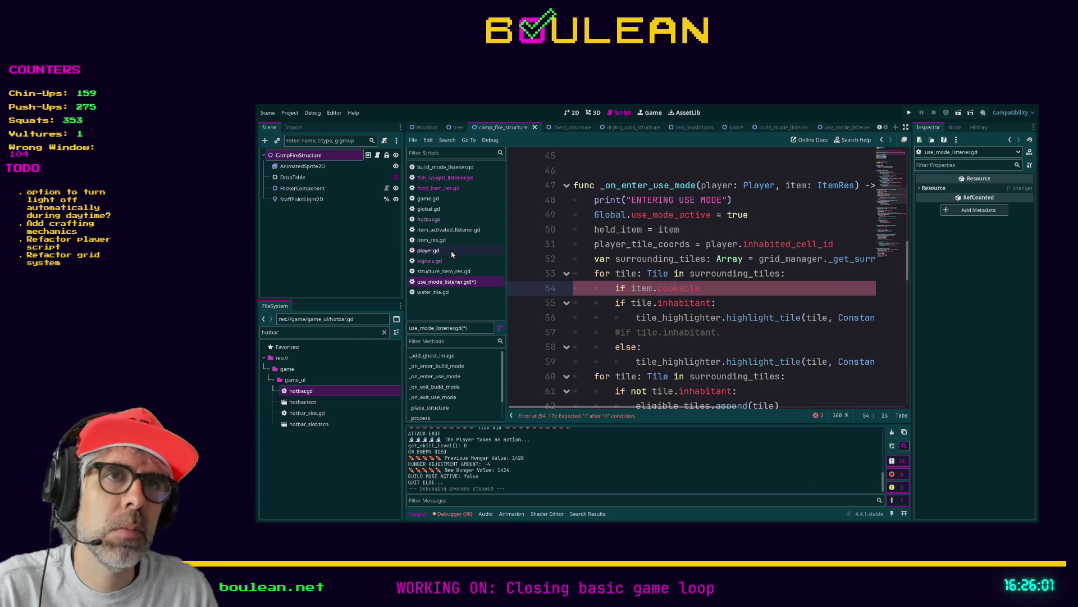
click(447, 189)
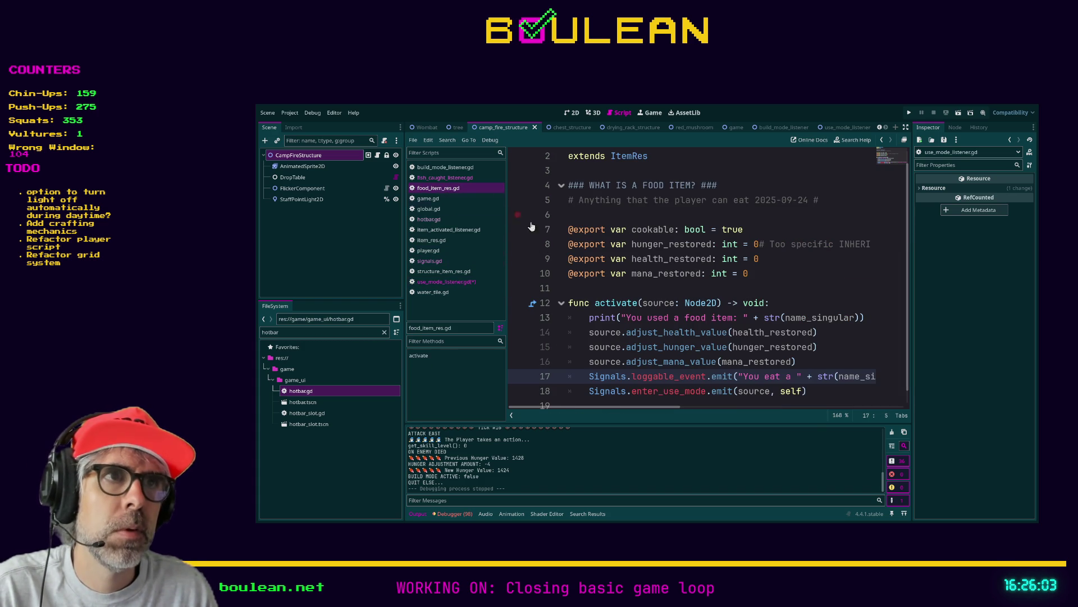
Rename the cookable export in food_item_res.gd to is_cookable and save.
click(632, 230)
text(is_)
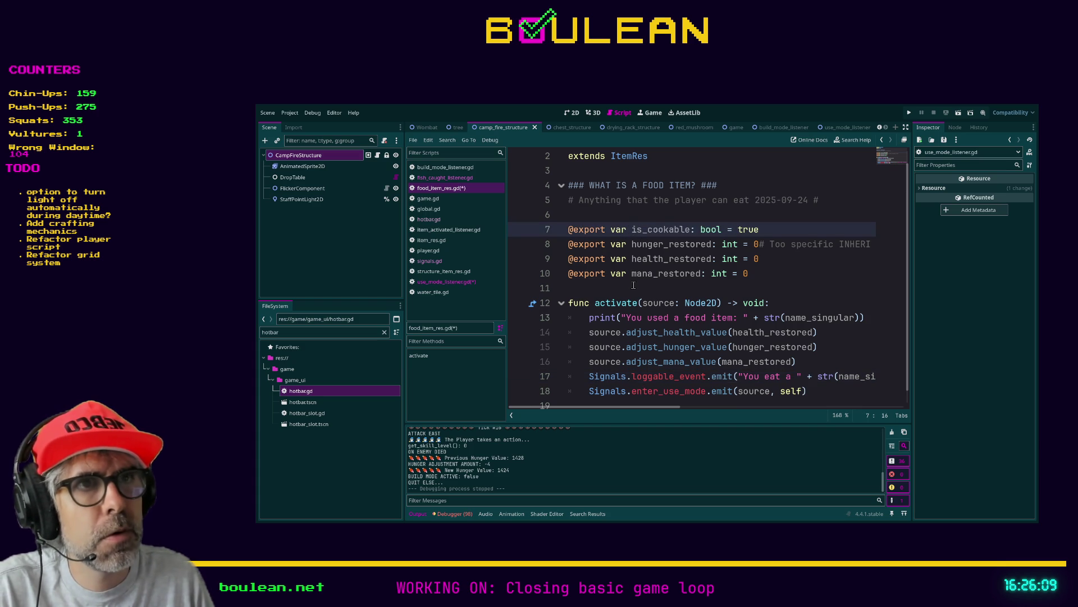
click(634, 288)
key(ctrl+s)
Filter the FileSystem by 'meat' and inspect raw_meat_item.tres.
double_click(317, 332)
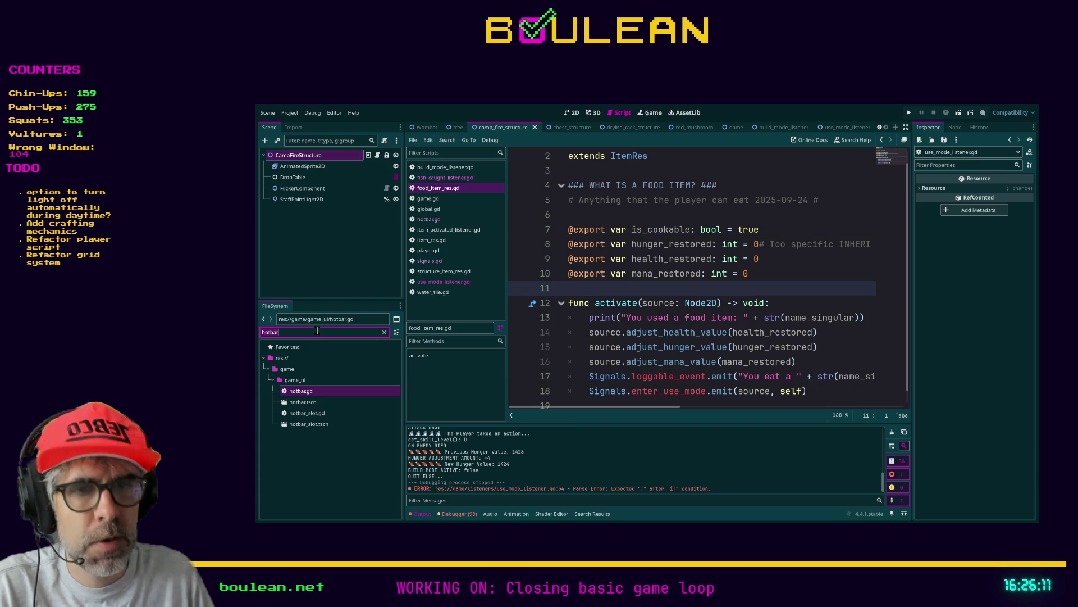
text(meat)
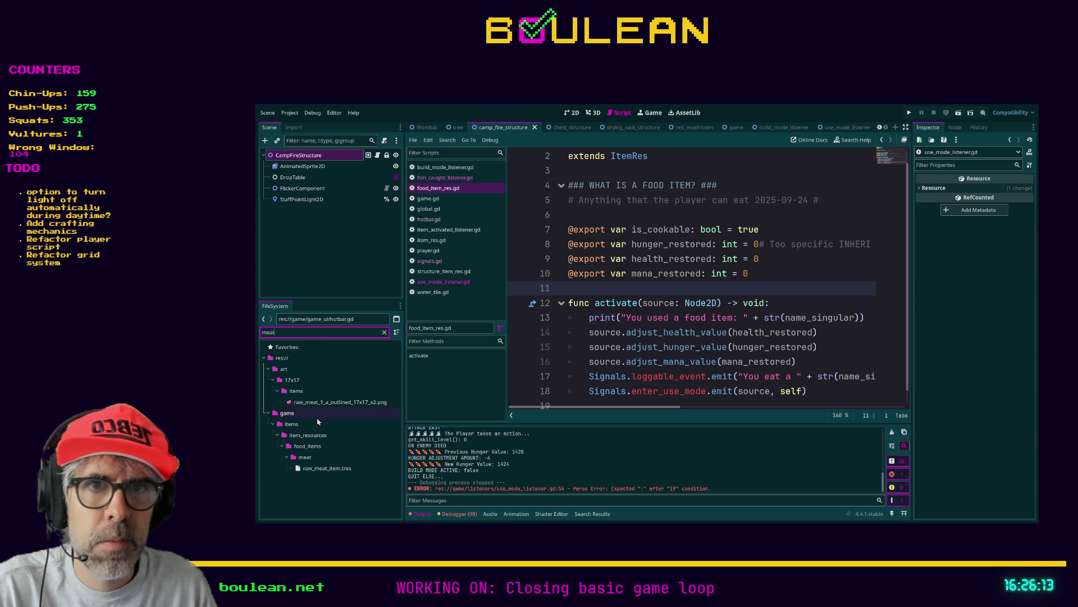
click(332, 468)
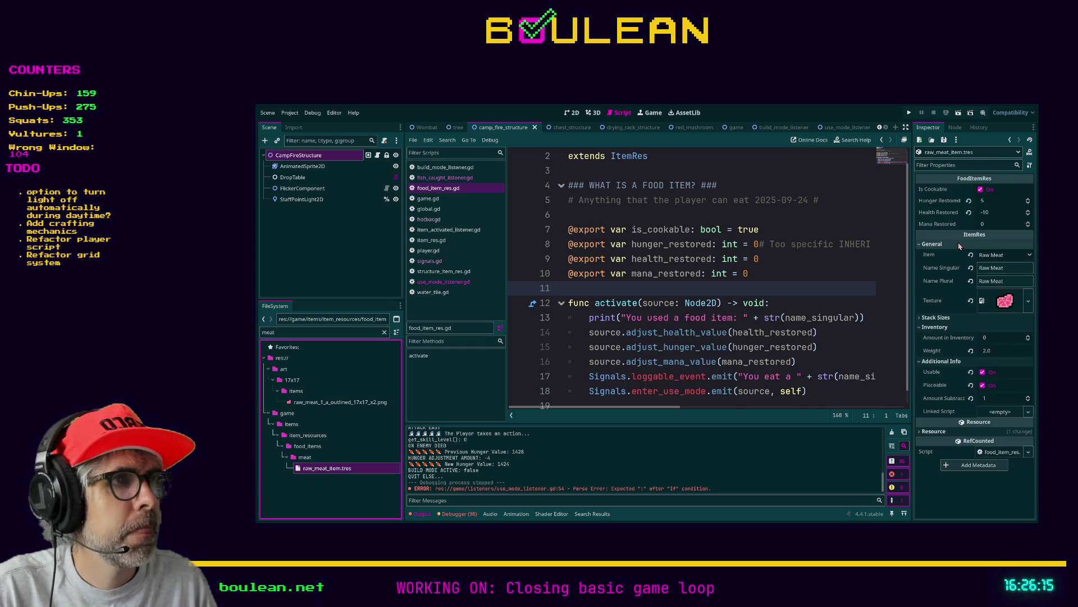
Fix line 54 to 'if item.is_cookable:' with a new line beneath, then select .is_cookable.
click(801, 269)
click(441, 283)
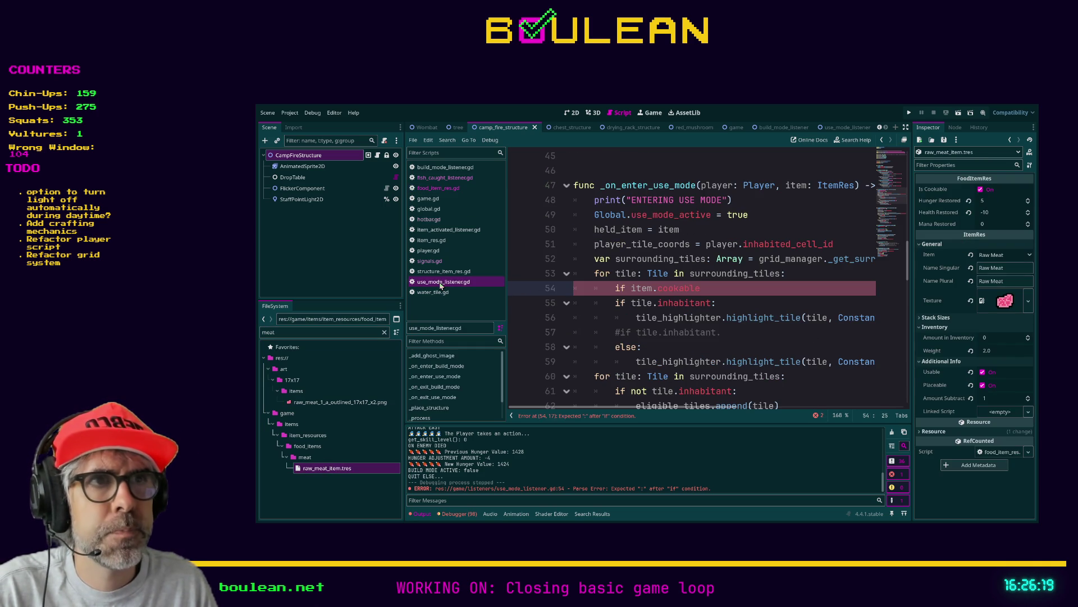
click(661, 289)
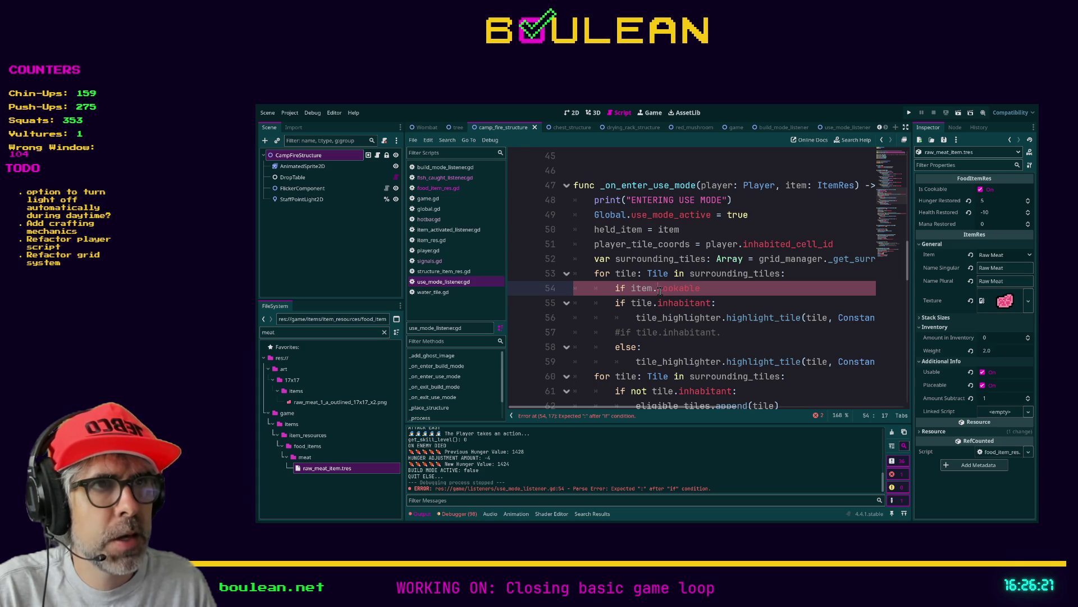
text(is_)
key(Tab)
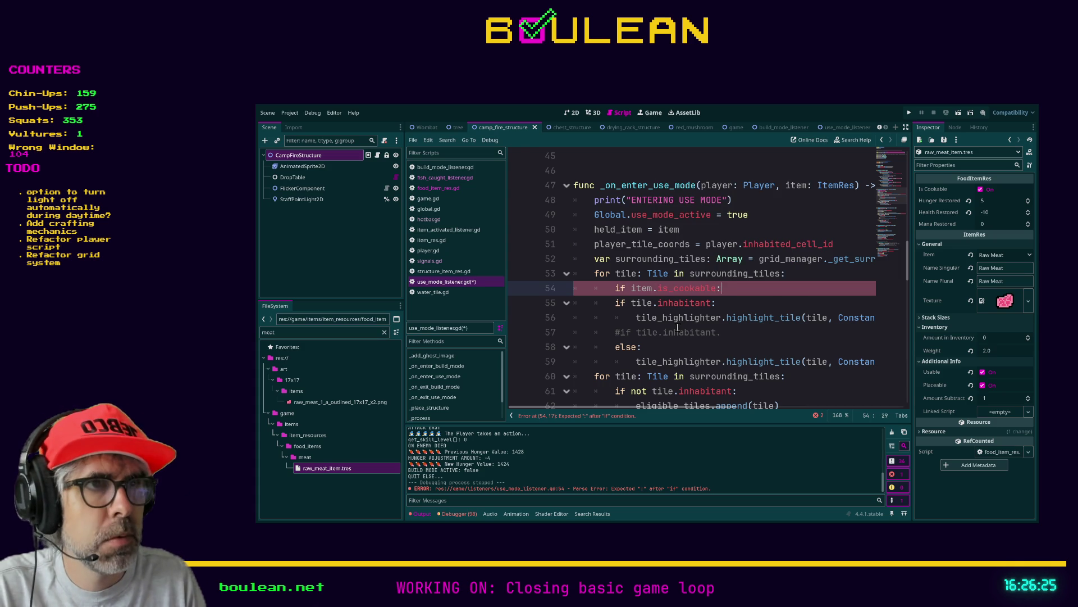
key(Return)
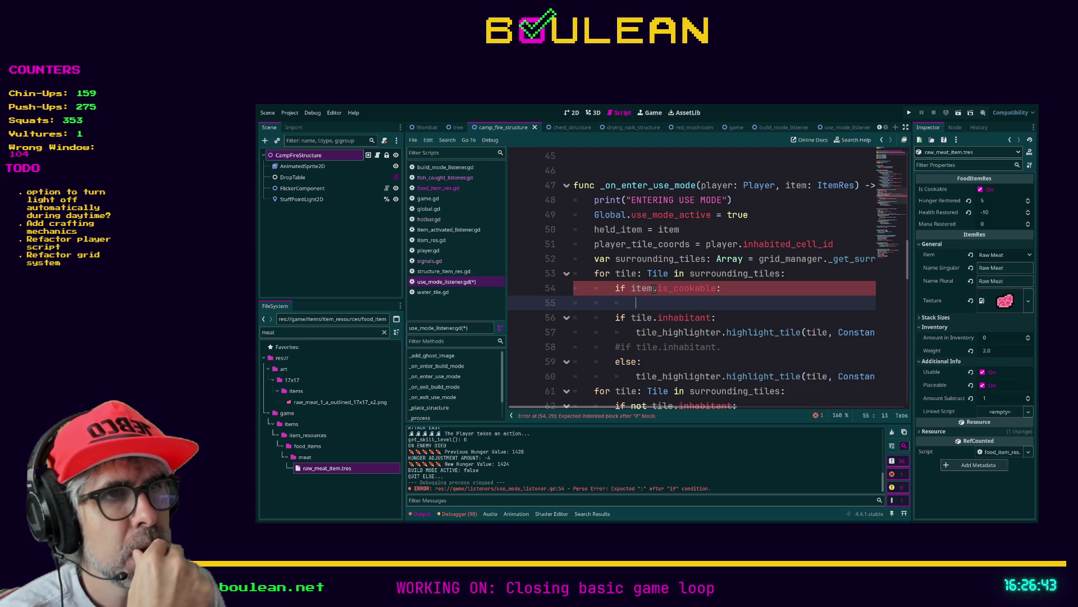
click(654, 289)
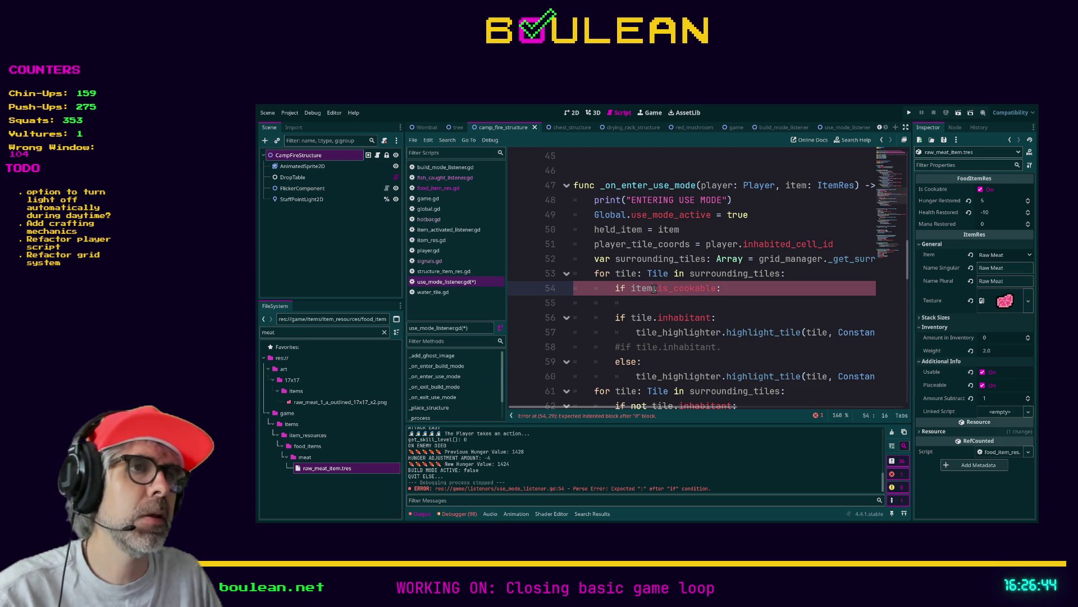
shift+click(716, 288)
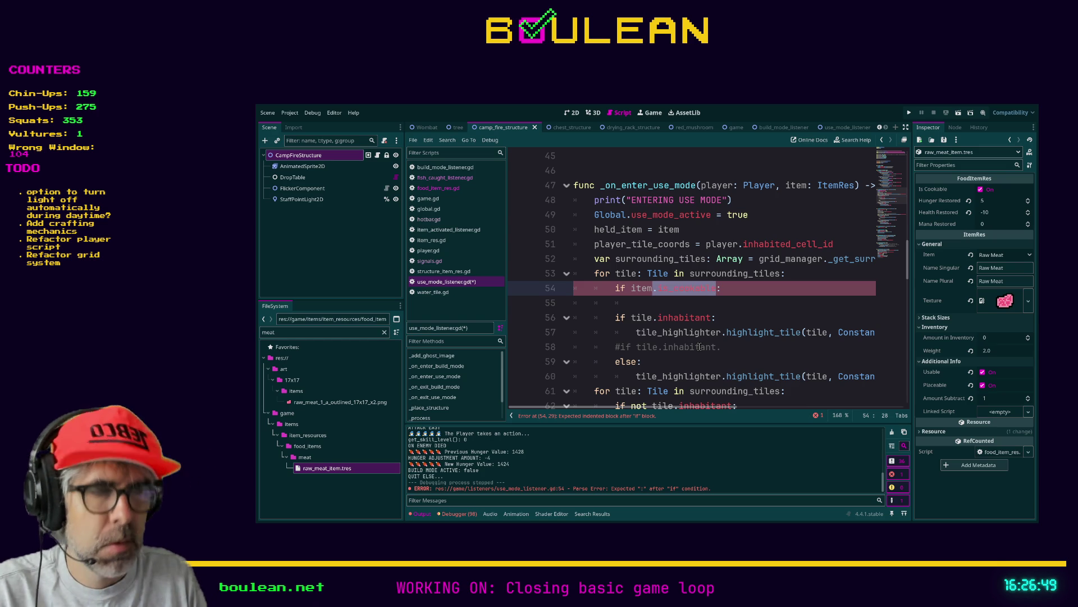
Change the condition to 'if item is FoodItemRes:' with a nested 'if item.is_cookable:' check.
text(is)
text( Food)
key(Return)
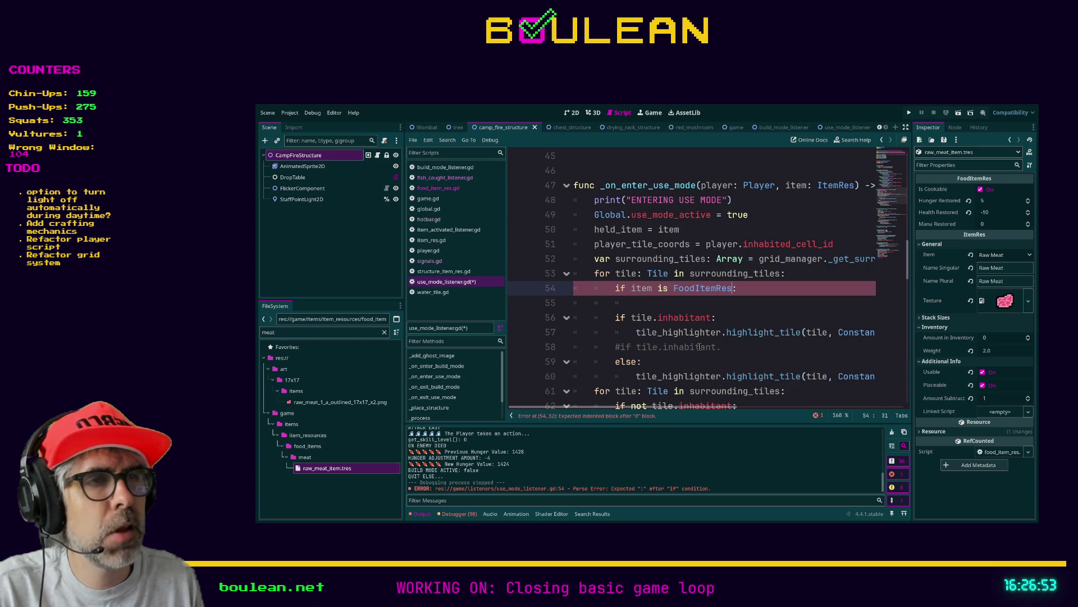
key(Return)
text(if item)
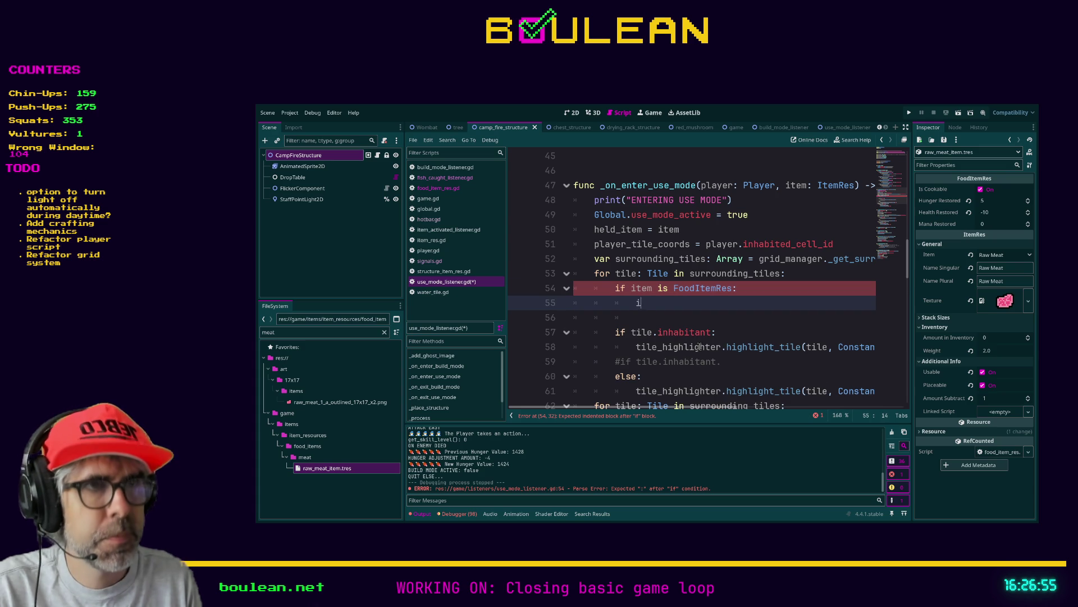
text(.is_c)
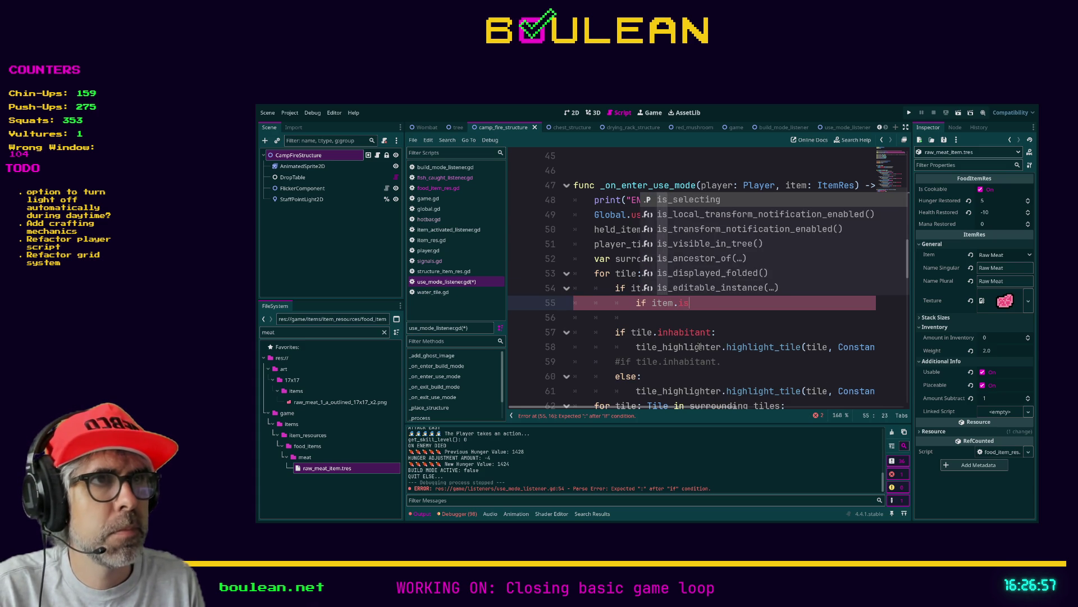
key(Return)
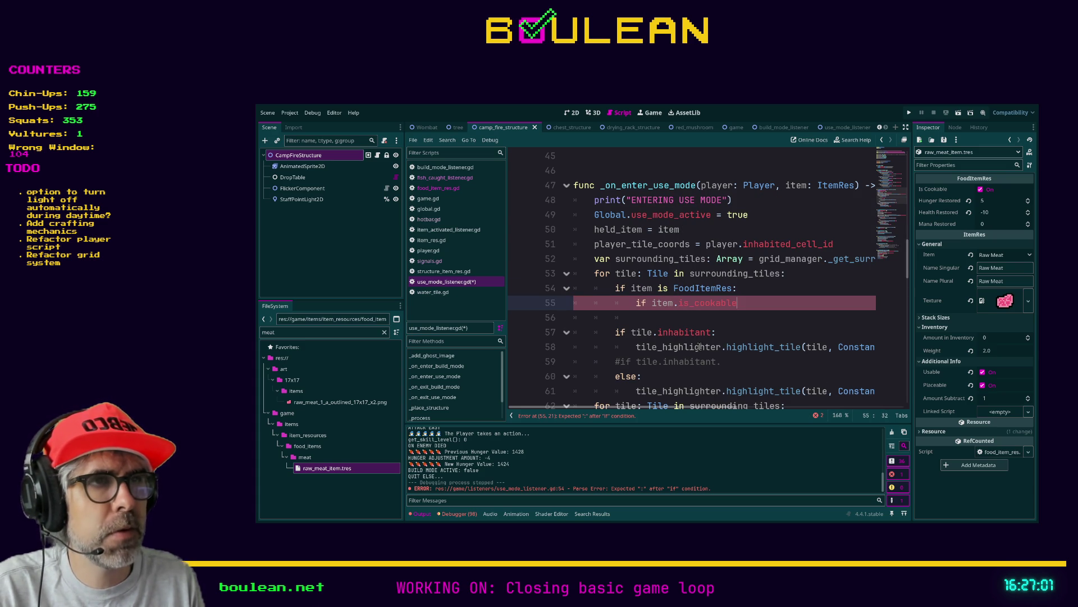
key(Up)
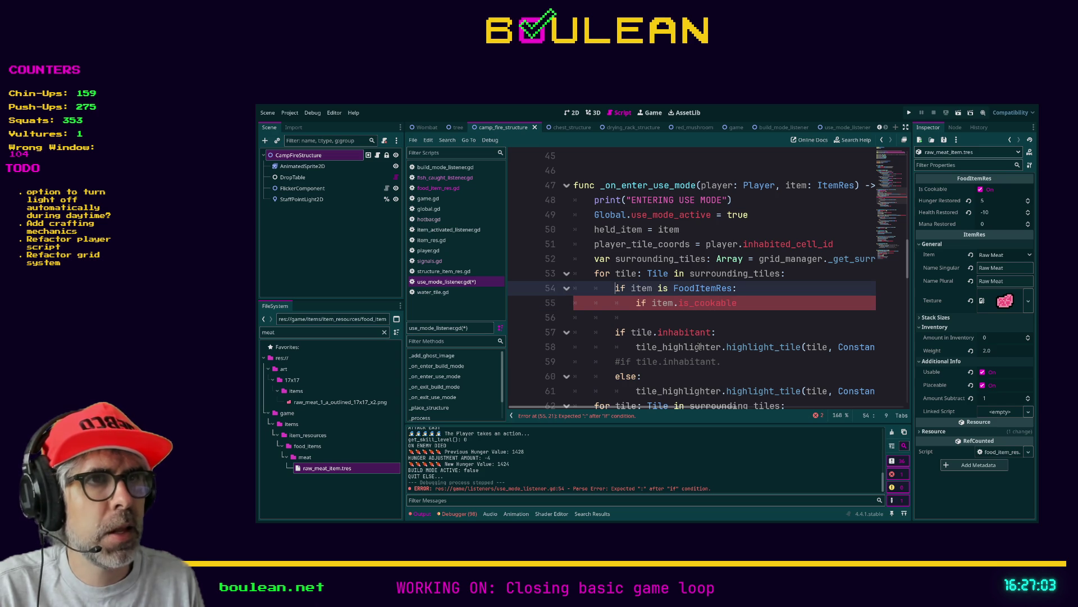
key(Return)
key(Up)
text(if item.is)
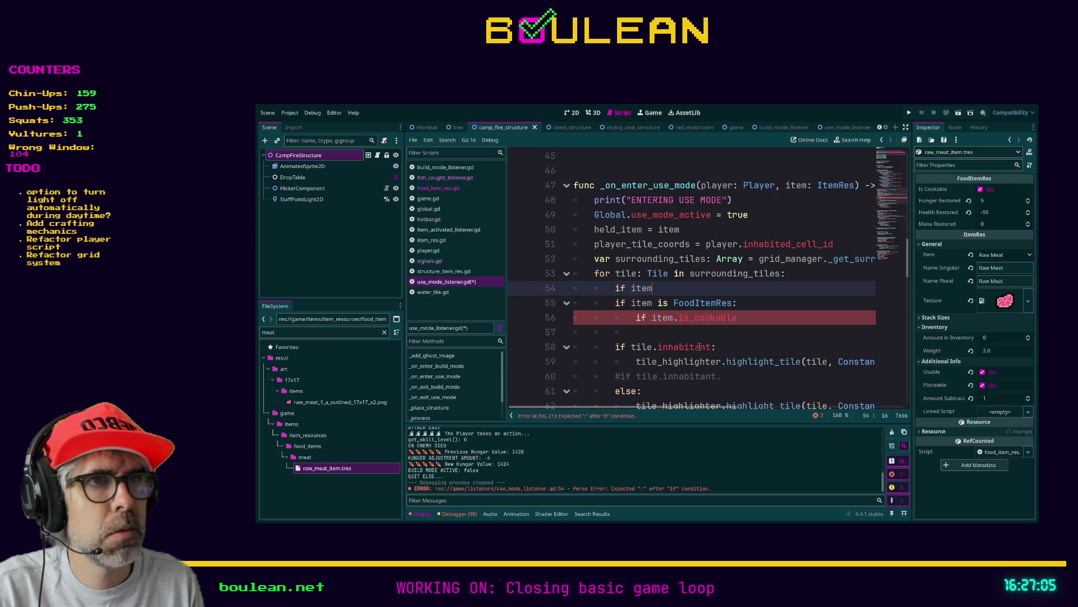
text(_co)
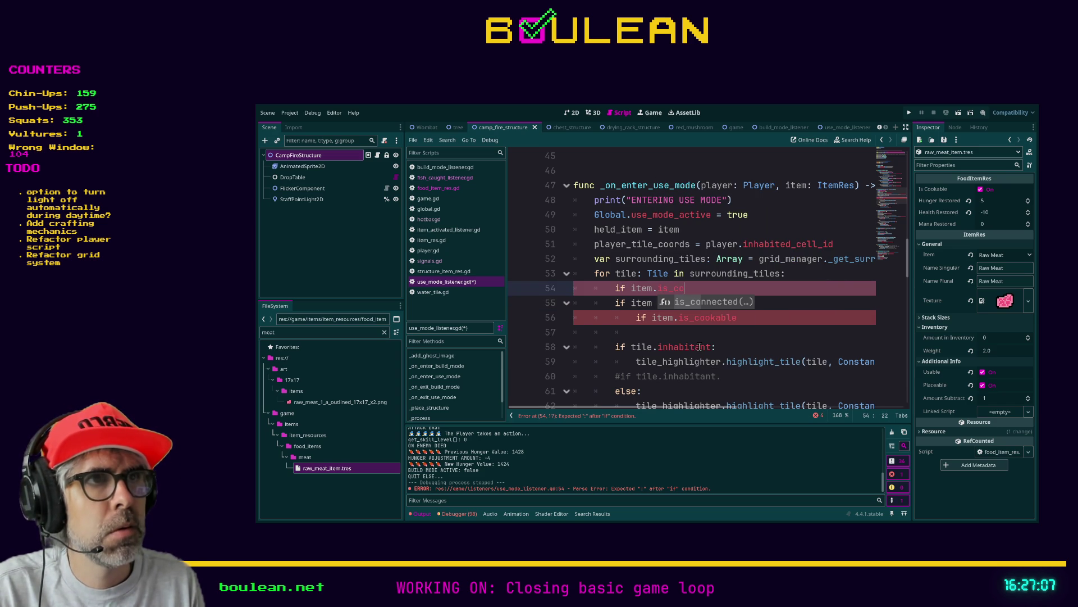
key(BackSpace)
key(BackSpace)
key(BackSpace)
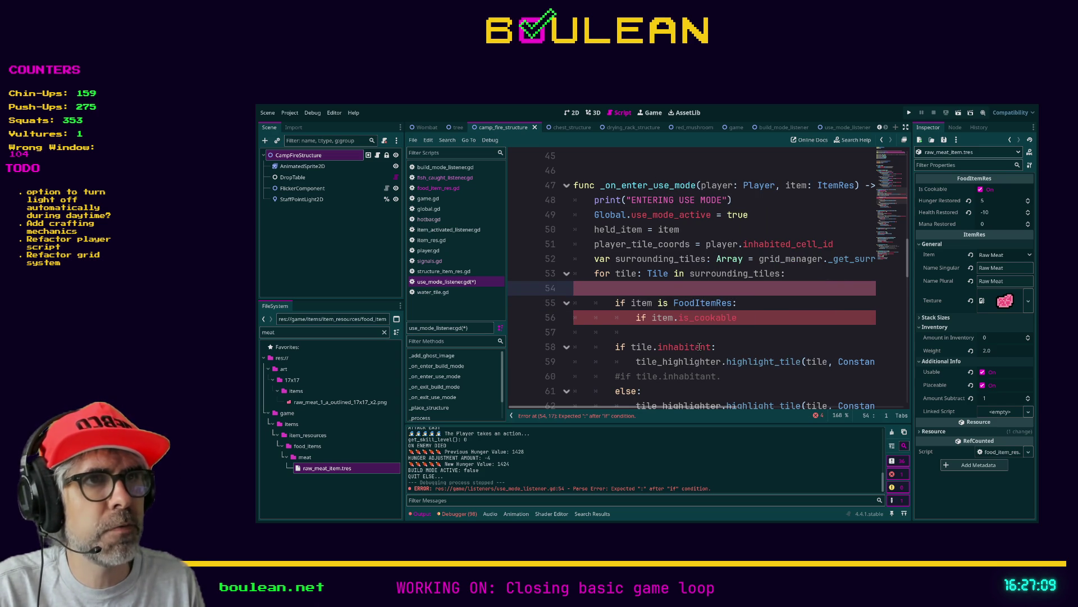
key(Down)
key(Down)
text(:)
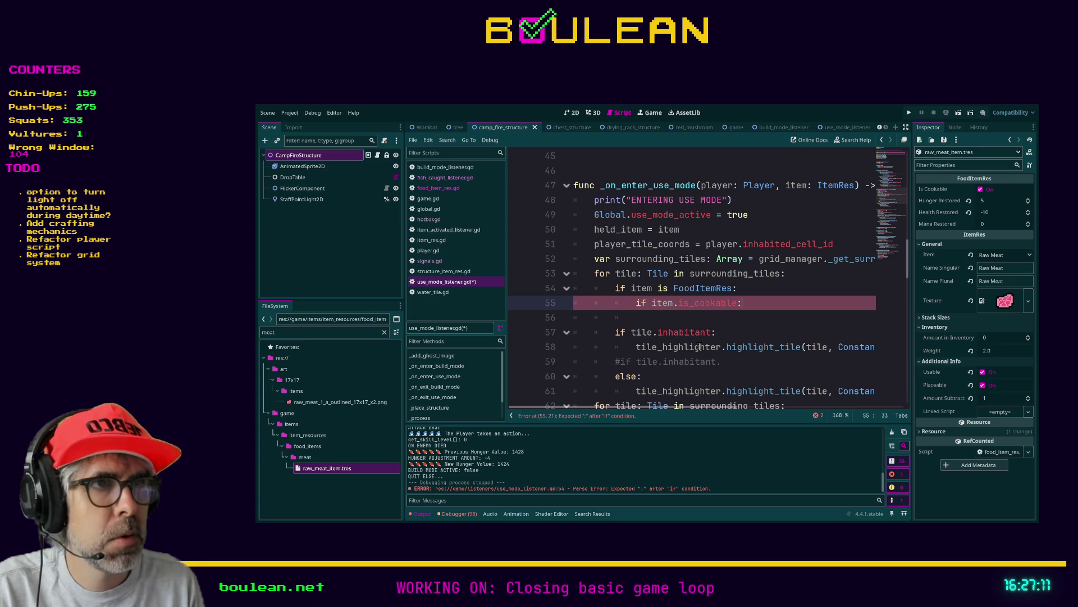
Print "highlight these cells" inside the cookable check, fix its quotes, and save.
key(Return)
text(print)
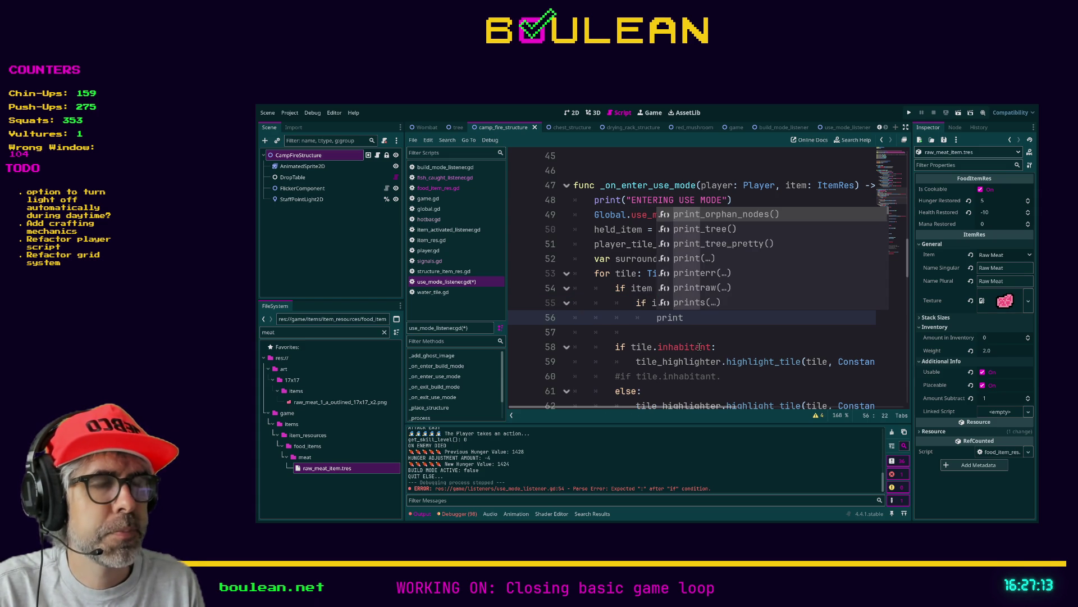
text((highlight)
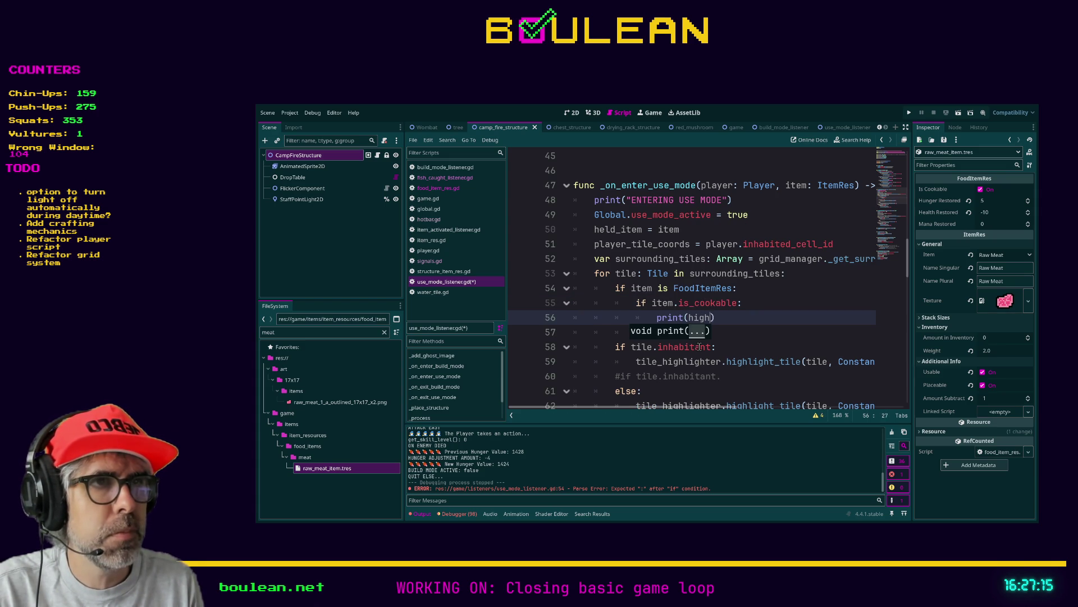
text( these cells)
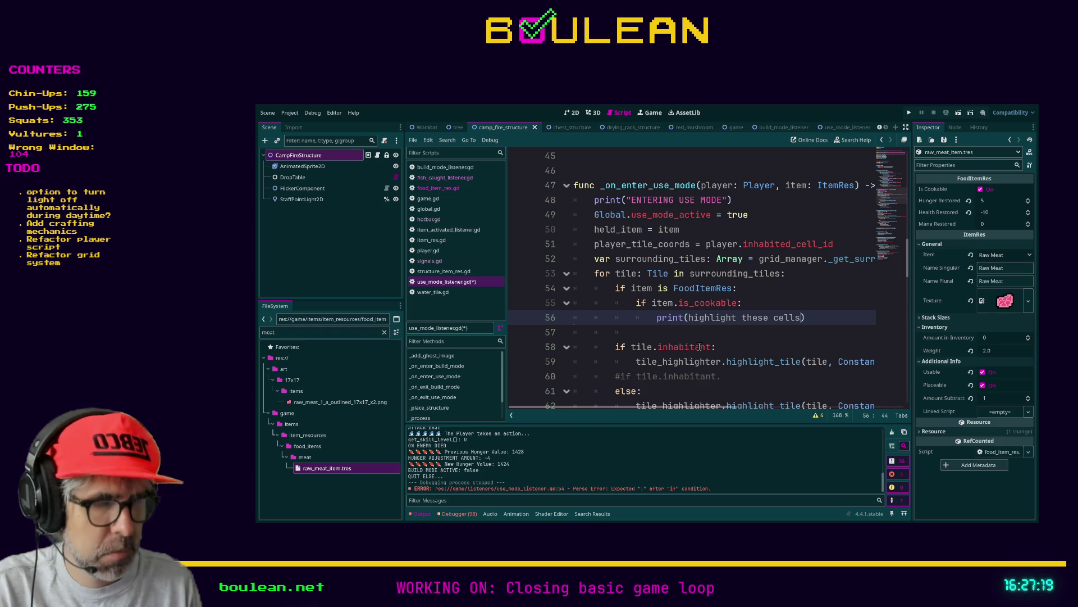
text(")
key(BackSpace)
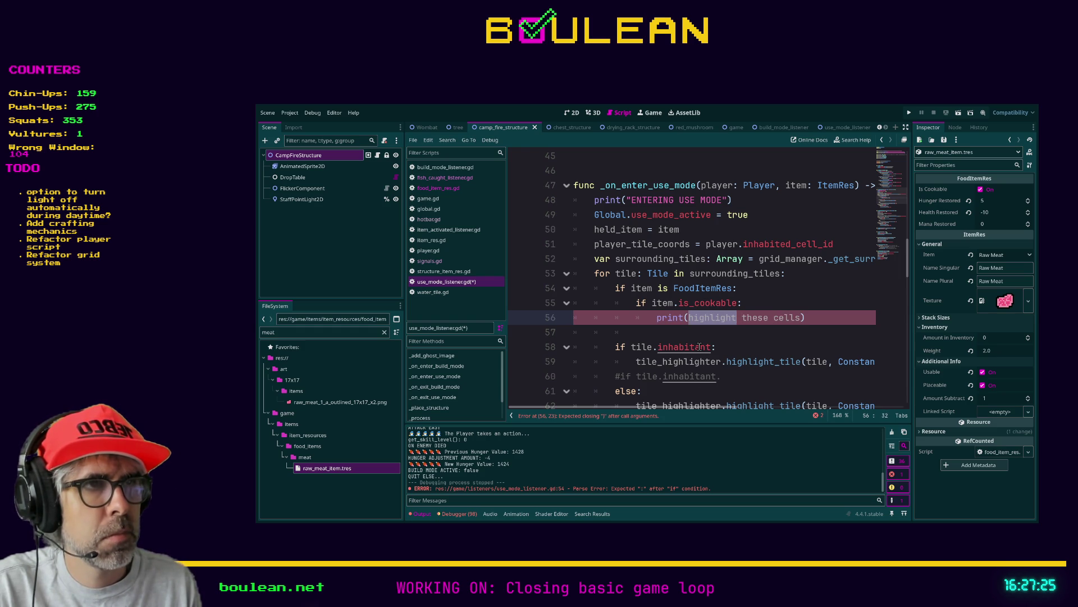
key(ctrl+shift+Right)
key(ctrl+shift+Right)
text(")
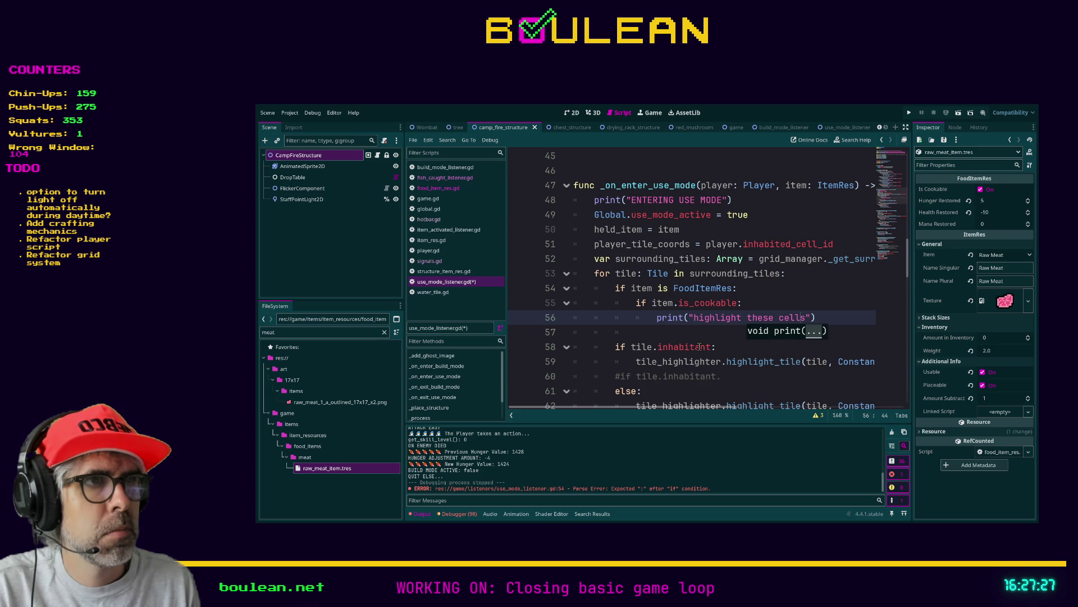
key(Up)
key(ctrl+s)
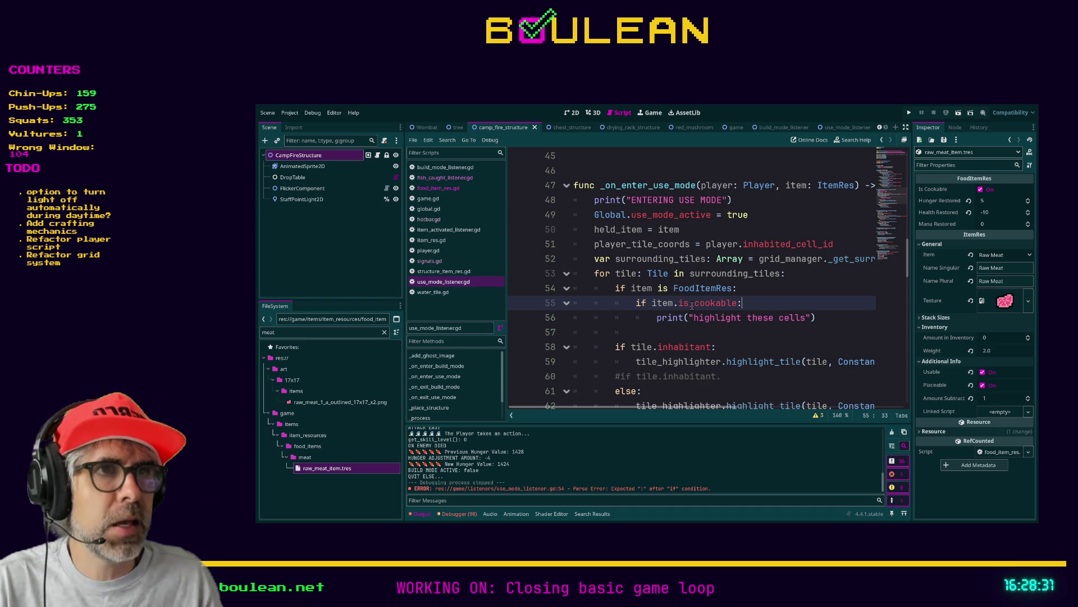
click(659, 288)
drag(658, 288, 674, 289)
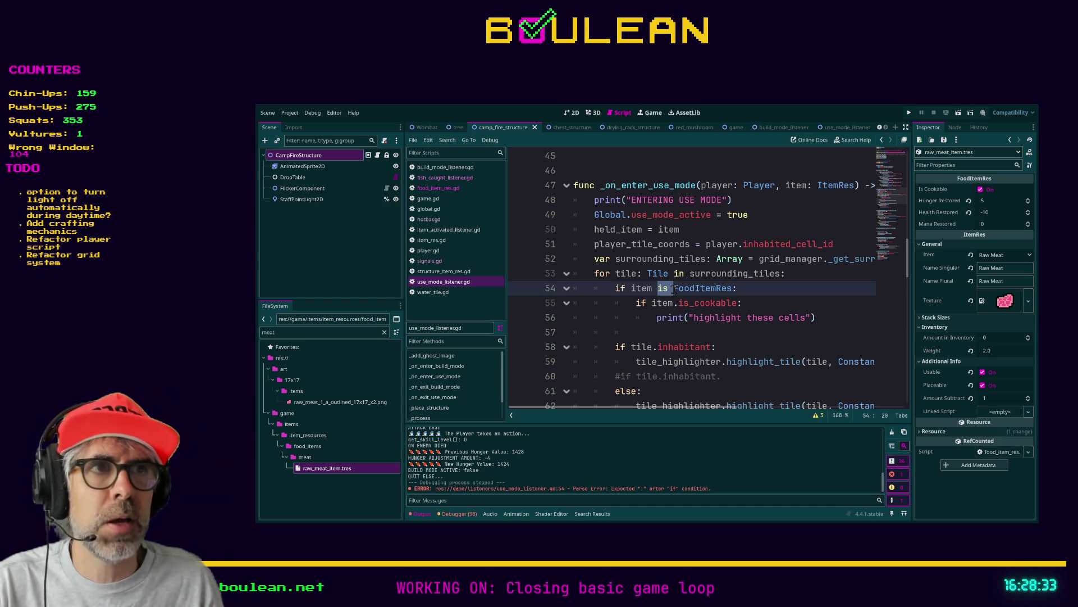
click(659, 288)
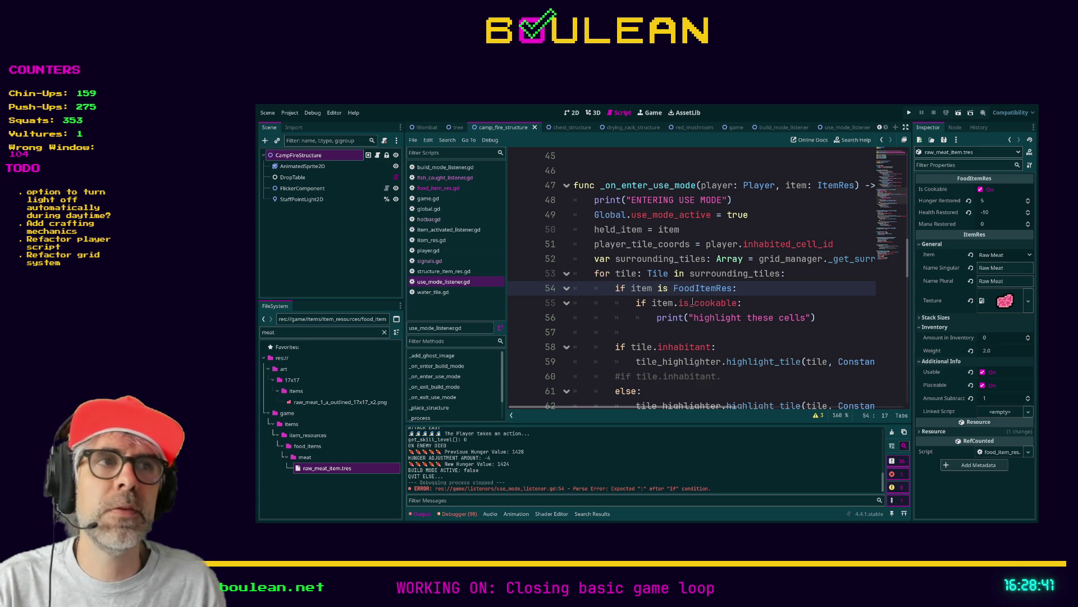
drag(753, 288, 569, 294)
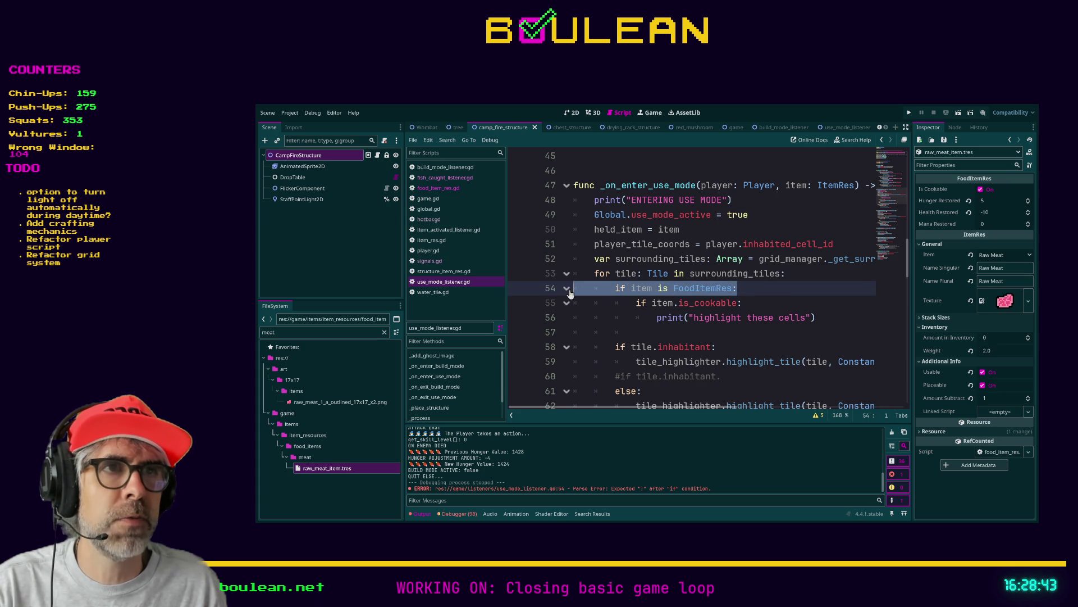
click(619, 302)
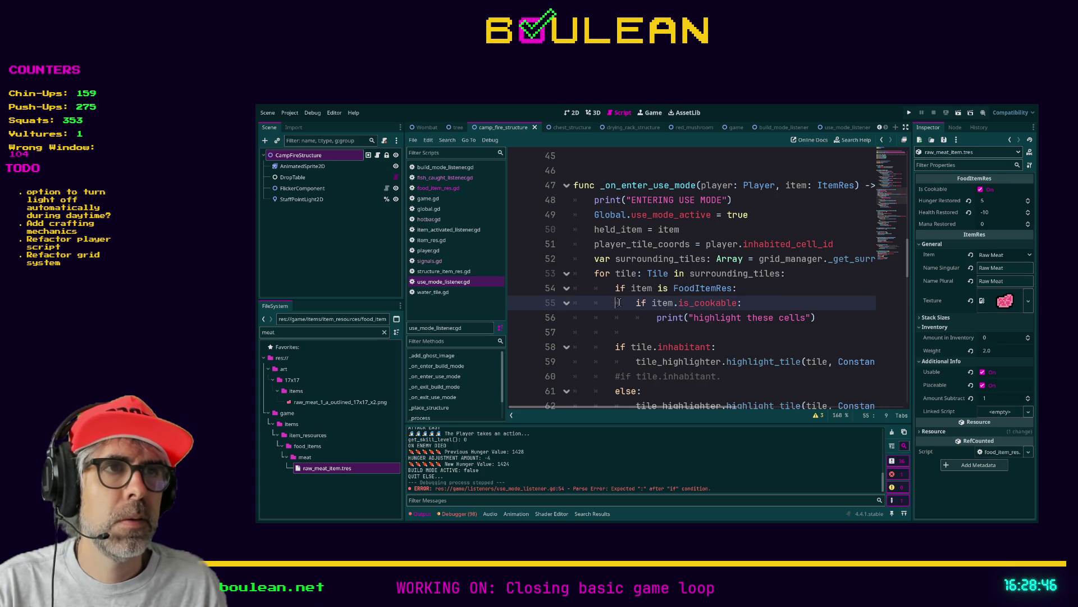
click(697, 290)
click(658, 303)
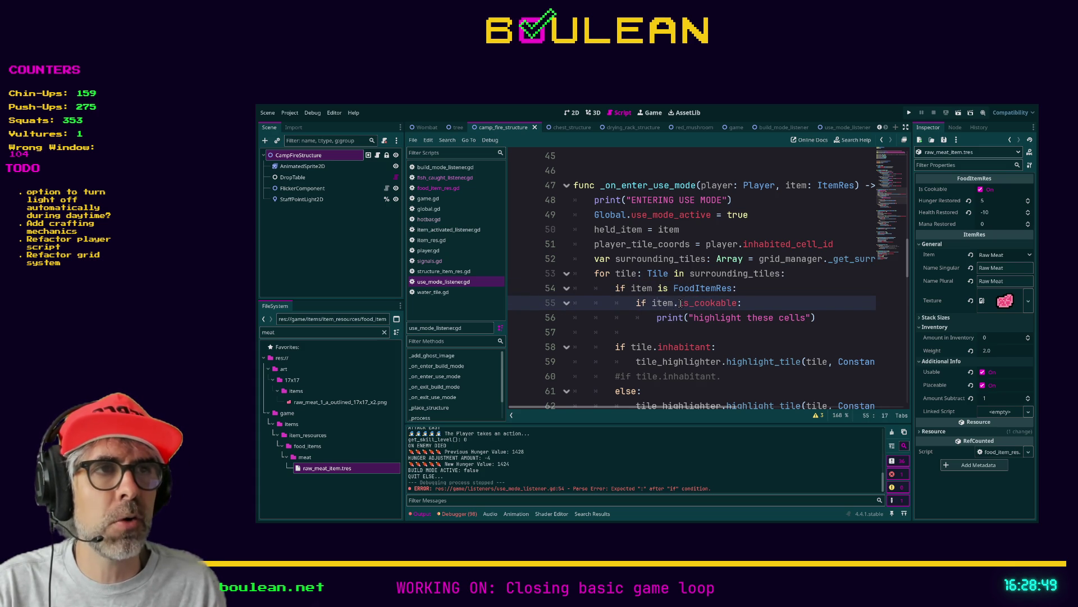
drag(680, 304, 723, 303)
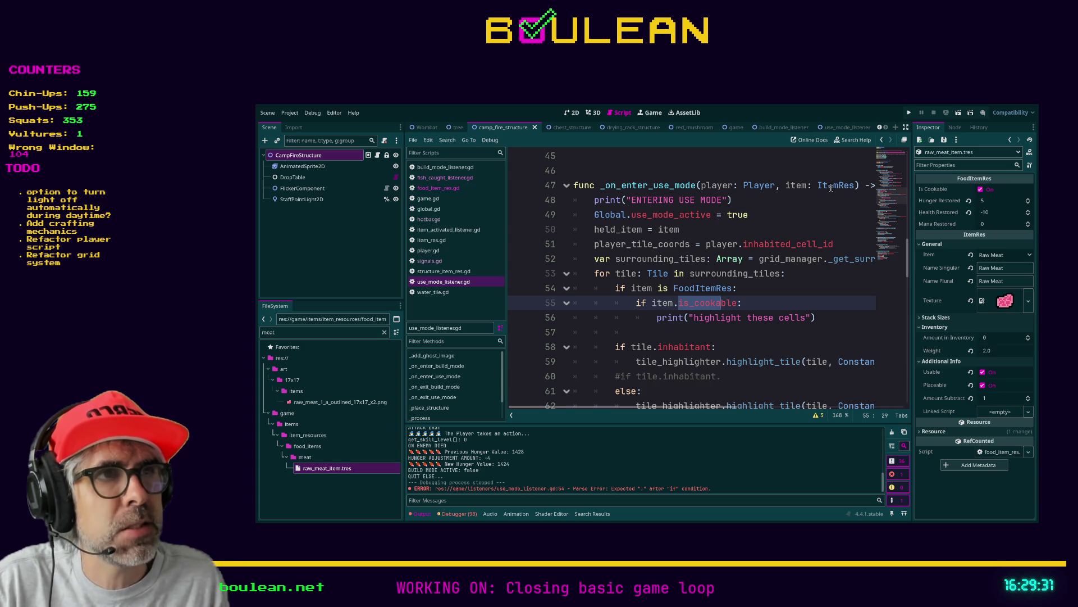
click(762, 306)
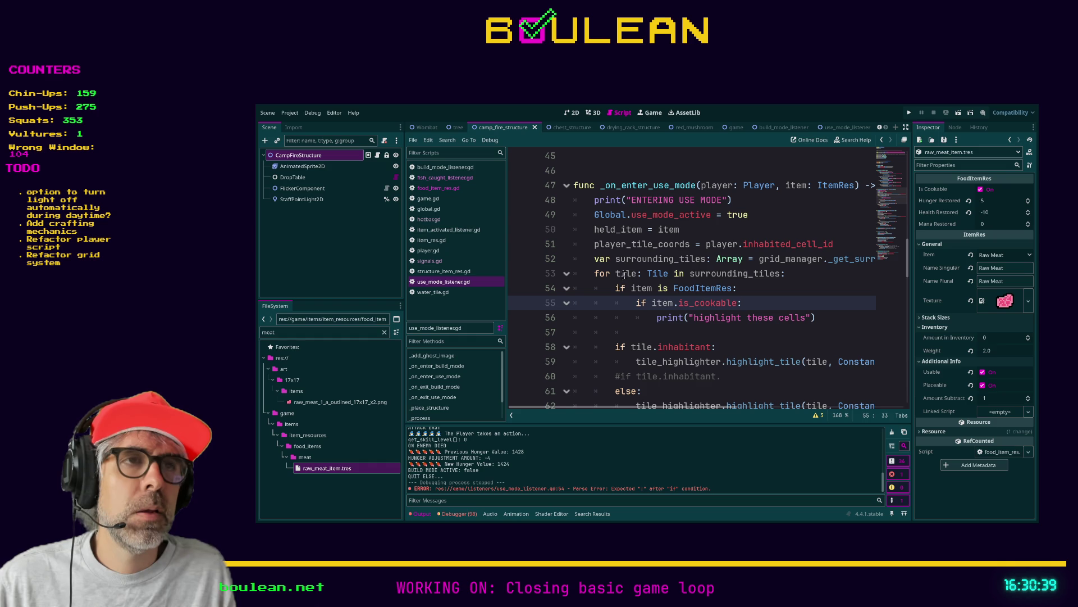
Insert an 'if Tile in surrounding_tiles' line directly above the for-tile loop on line 53.
click(596, 274)
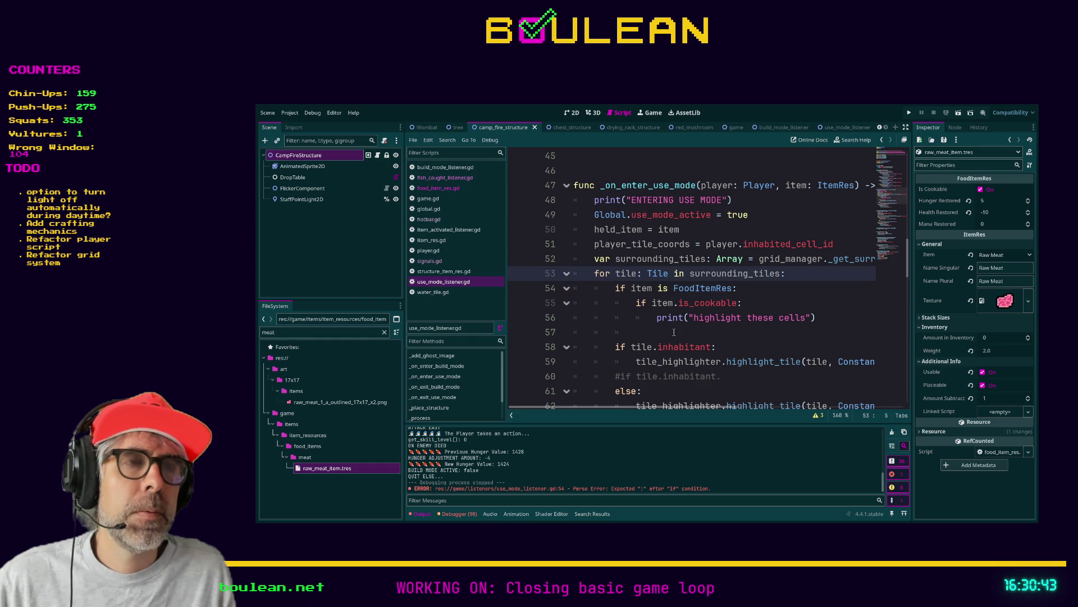
mouse_move(674, 331)
mouse_down()
mouse_move(741, 318)
mouse_move(576, 279)
mouse_up()
click(607, 275)
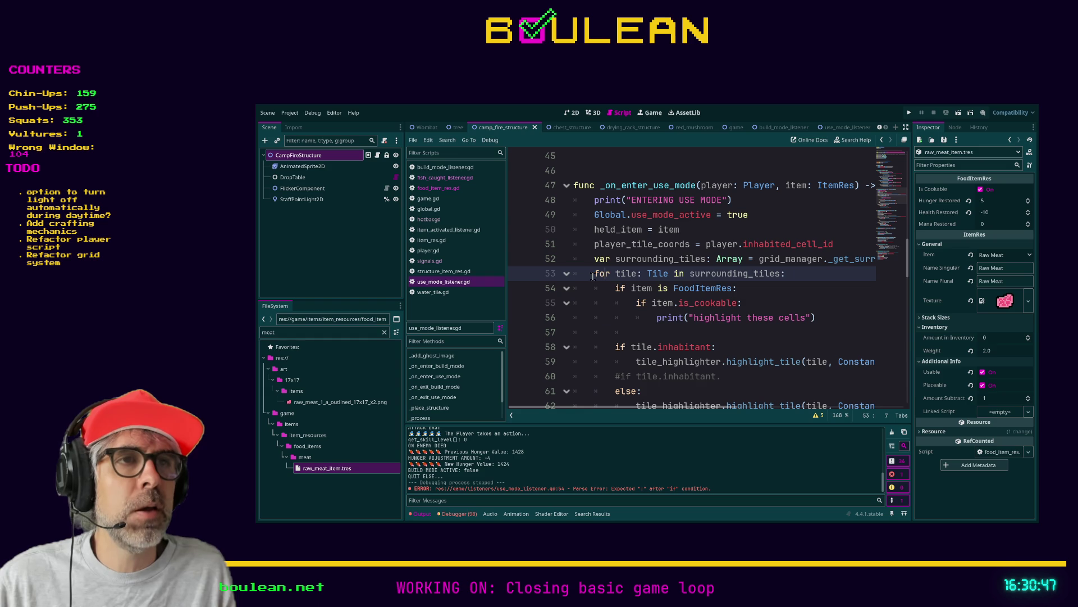
key(Home)
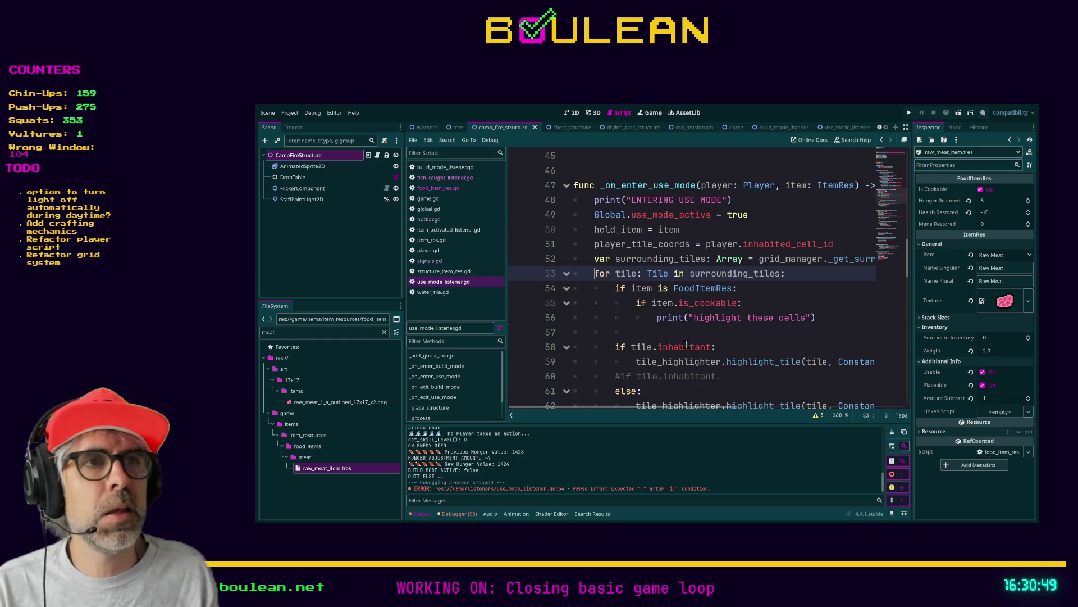
key(Return)
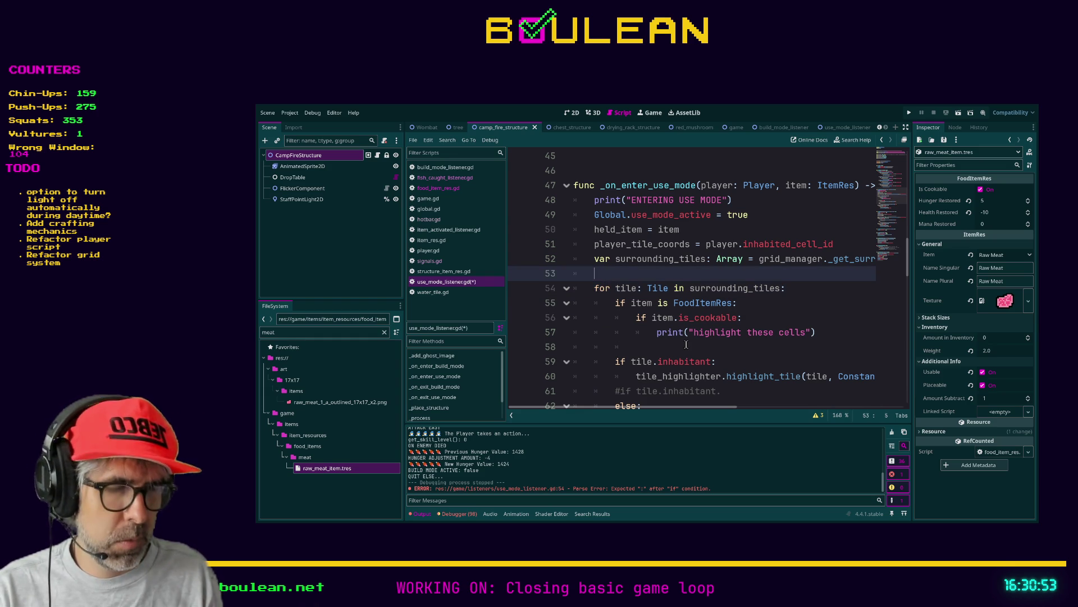
text(if Tile)
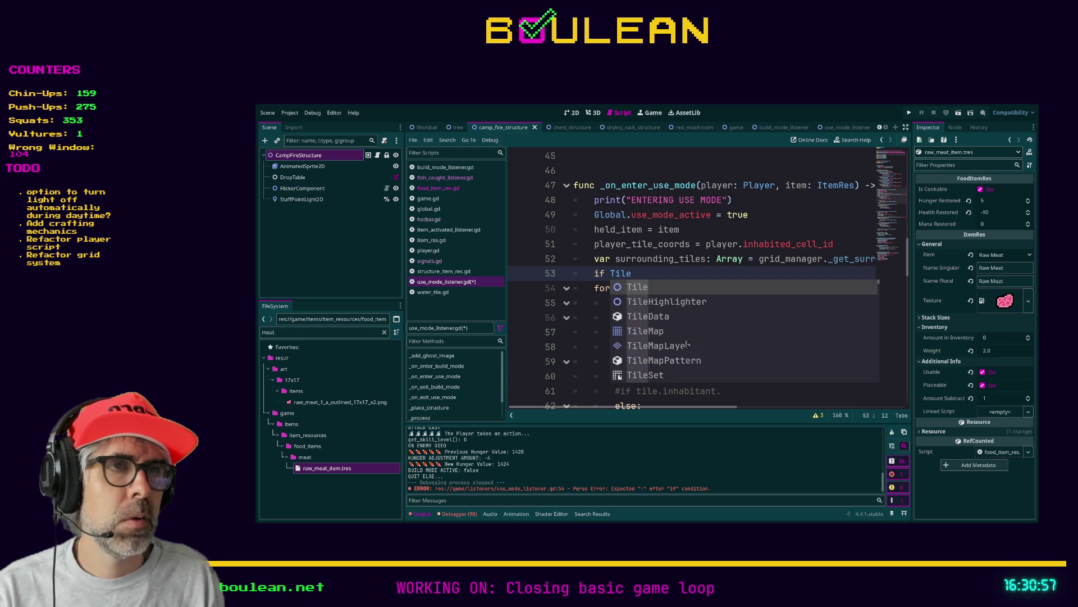
text( in)
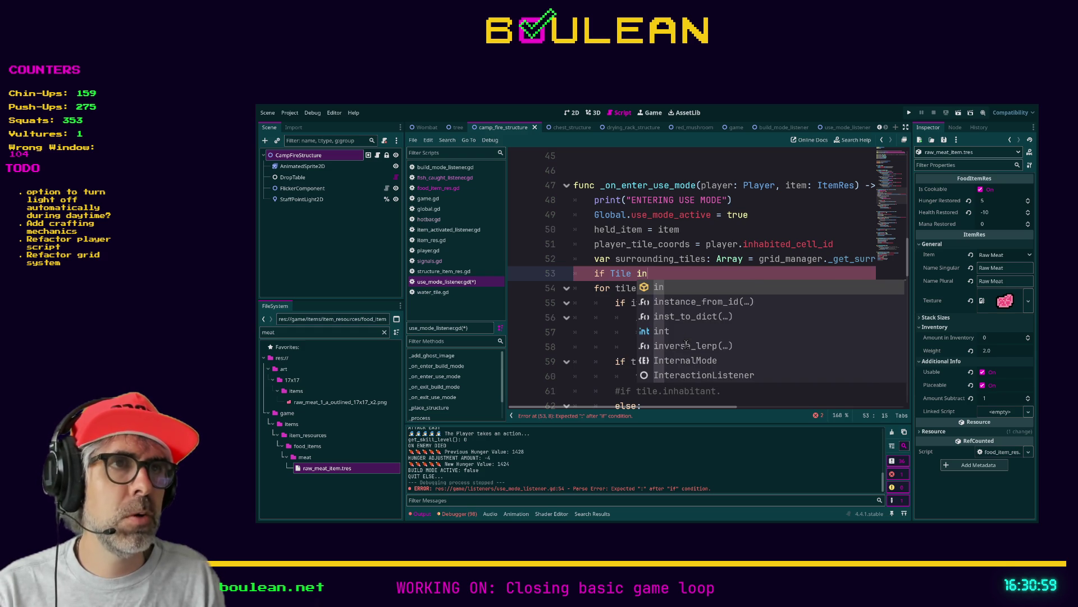
text( surrounding_tiles:)
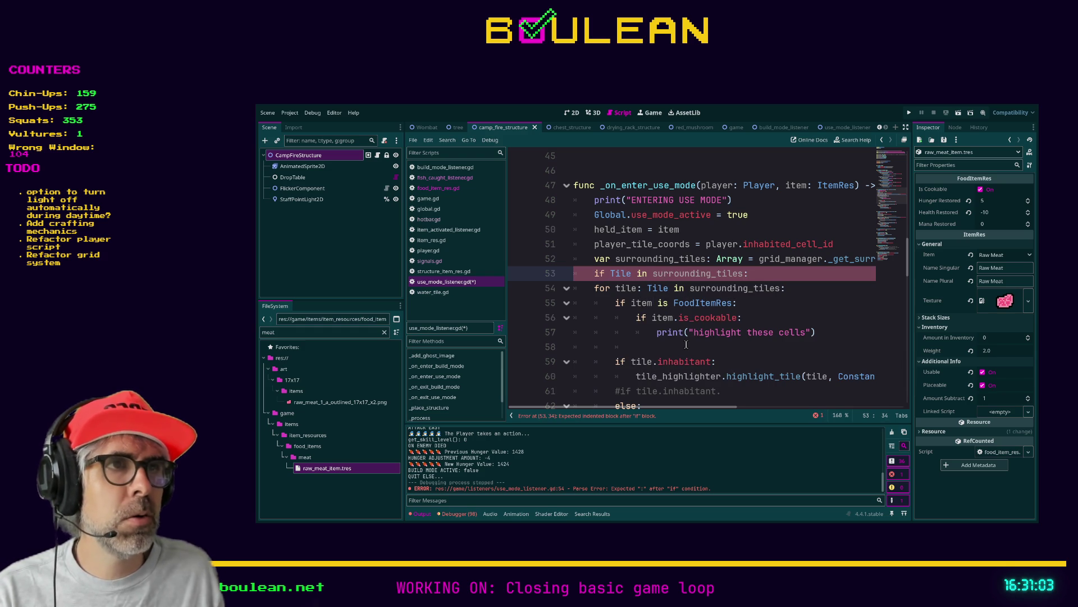
mouse_move(686, 344)
mouse_down()
mouse_move(579, 332)
mouse_move(572, 295)
mouse_up()
Indent lines 54–63, the tile loop with its FoodItemRes and is_cookable checks, one level.
scroll(728, 382, down, 1)
scroll(712, 368, down, 1)
click(769, 330)
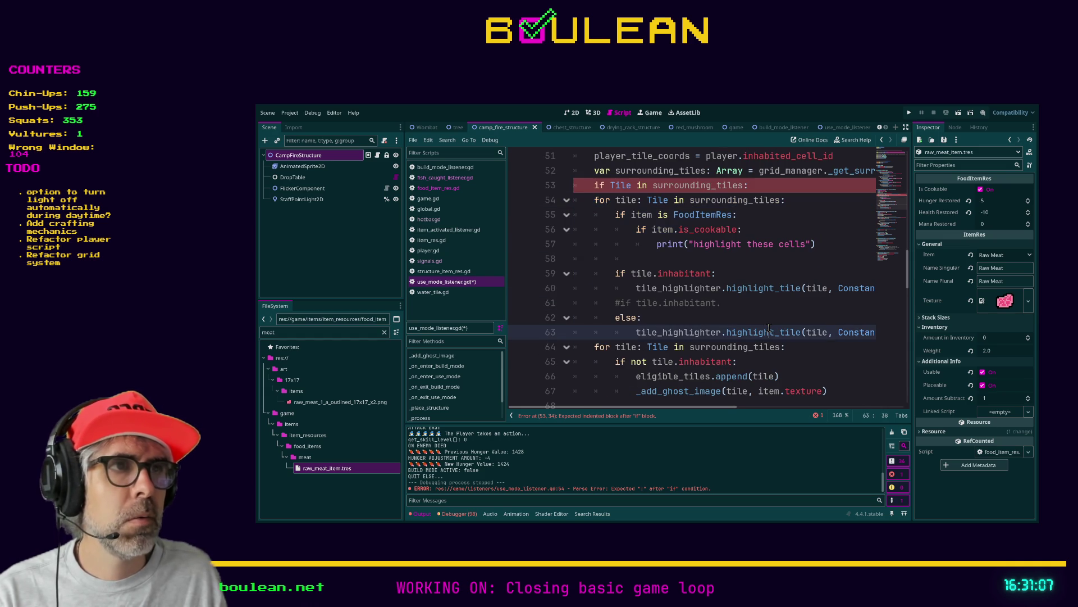
key(End)
key(shift+Home)
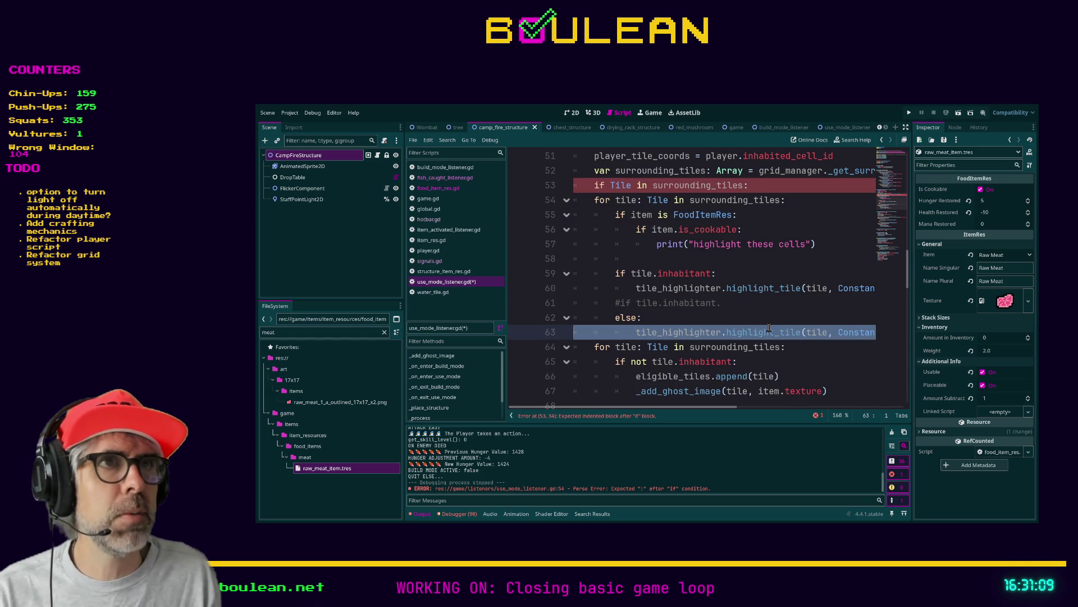
key(shift+Up)
key(shift+Up)
key(shift+Up)
key(shift+Up)
key(shift+Up)
key(shift+Up)
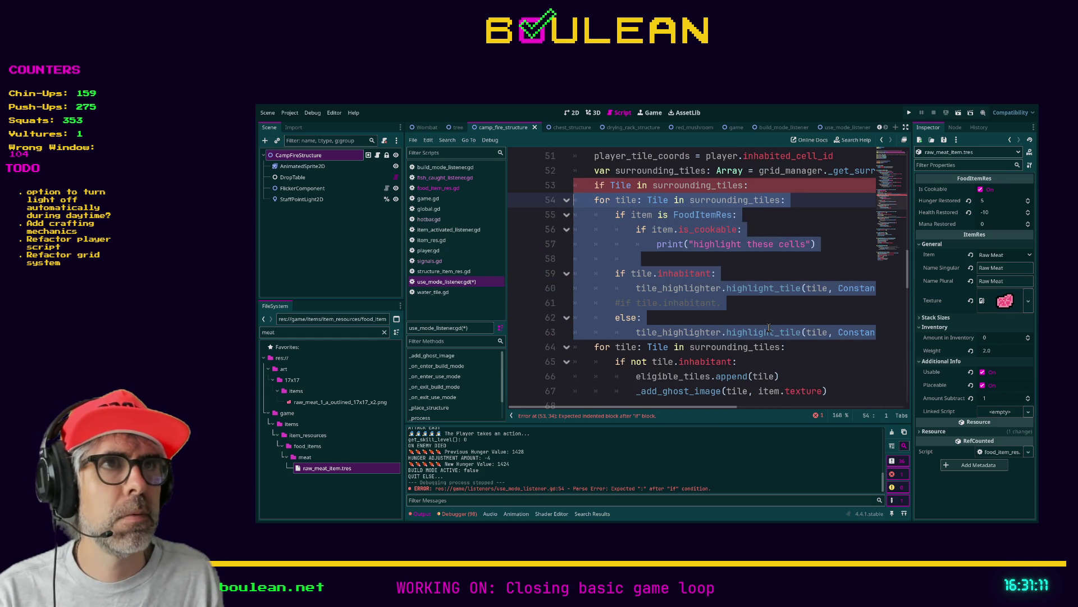
key(Tab)
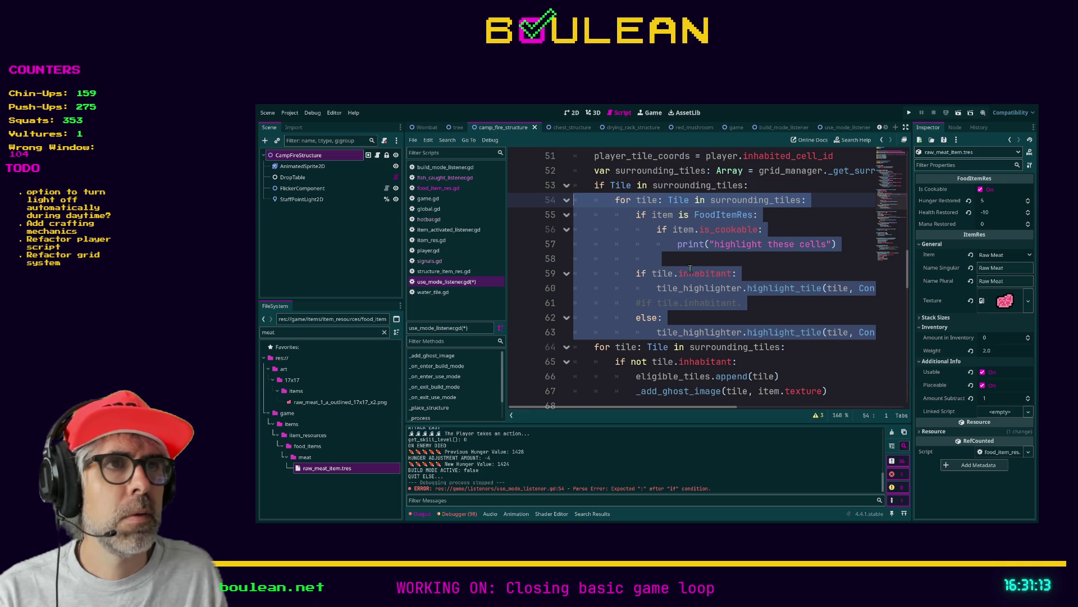
click(684, 262)
scroll(684, 261, up, 2)
drag(595, 229, 653, 229)
click(760, 229)
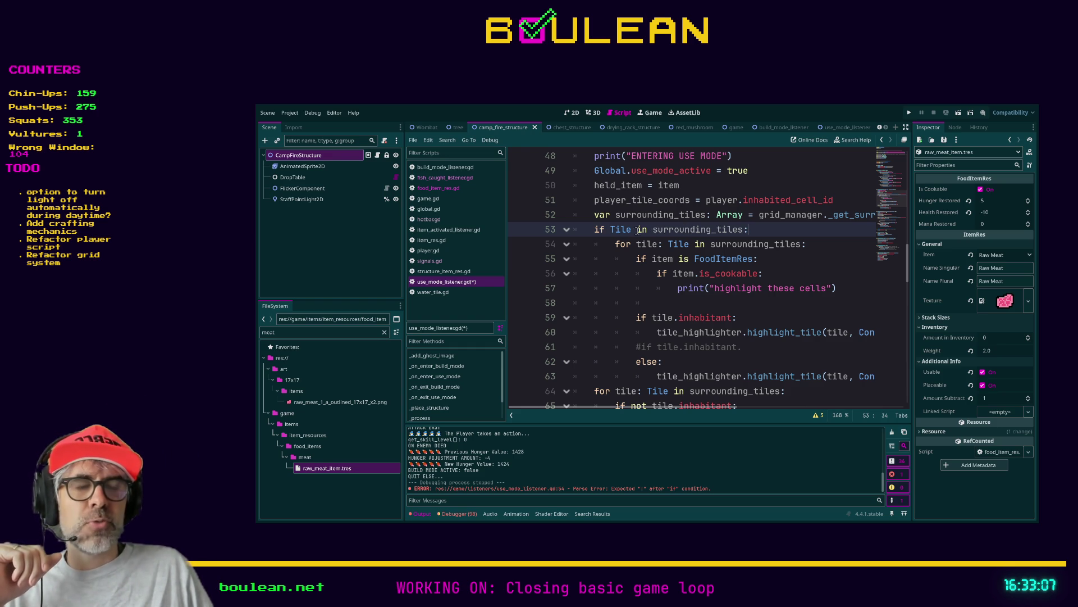
Select surrounding_tiles in the if condition, then move to the commented-out inhabitant check on line 60.
drag(652, 229, 736, 229)
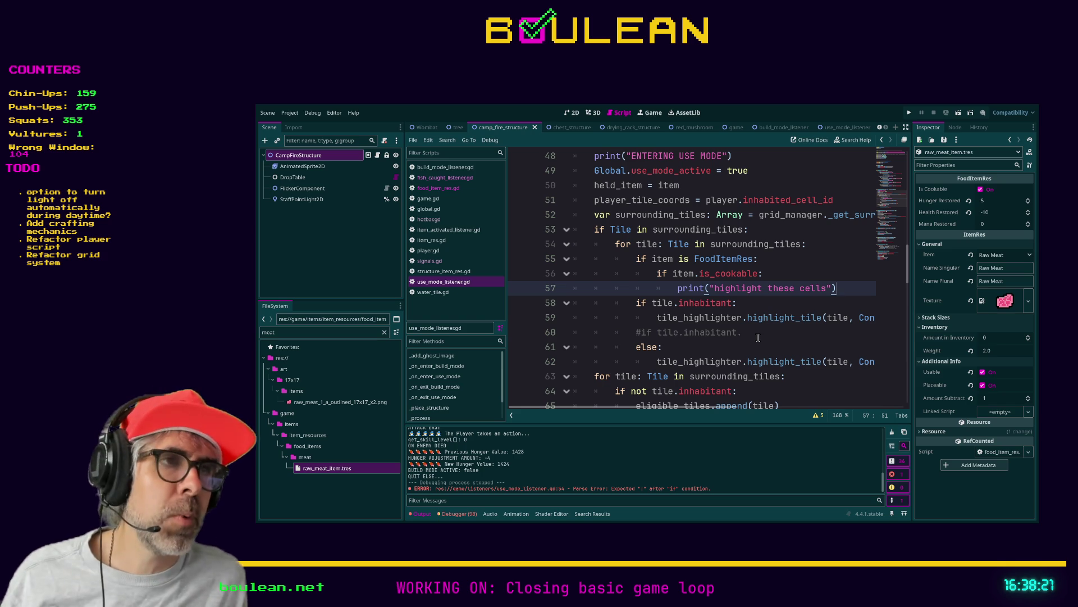
click(757, 337)
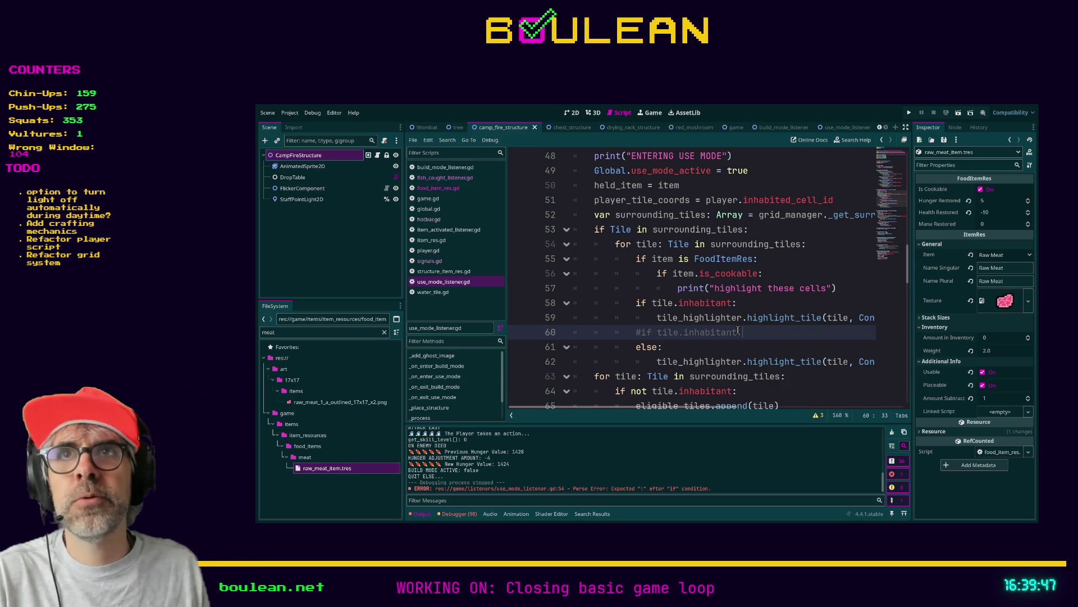
Delete the commented-out '#if tile.inhabitant.' line 60 and place the cursor at the end of else:.
text(.)
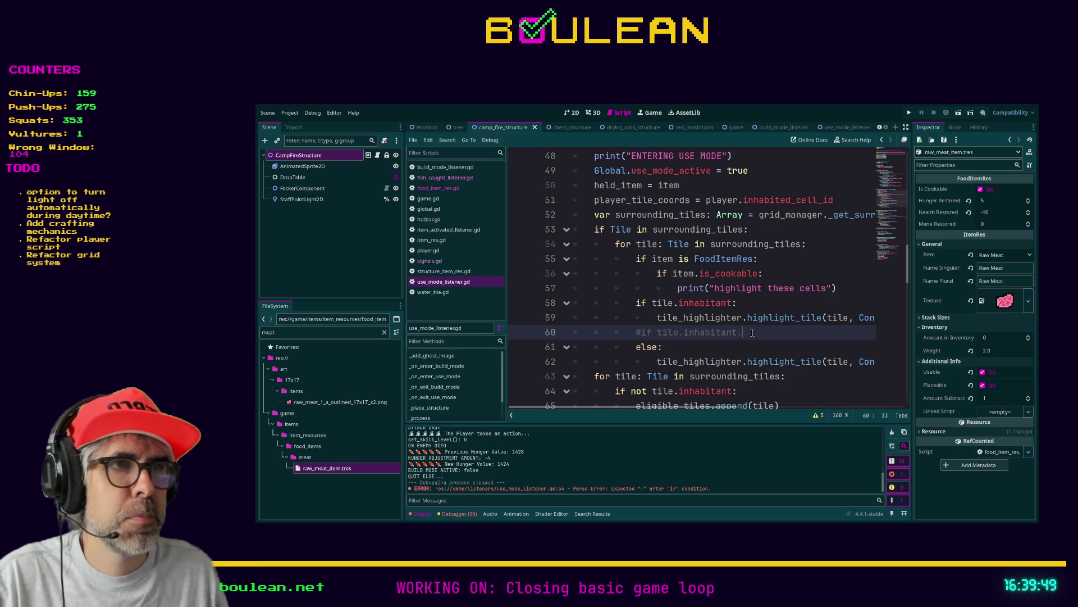
triple_click(752, 332)
key(BackSpace)
key(BackSpace)
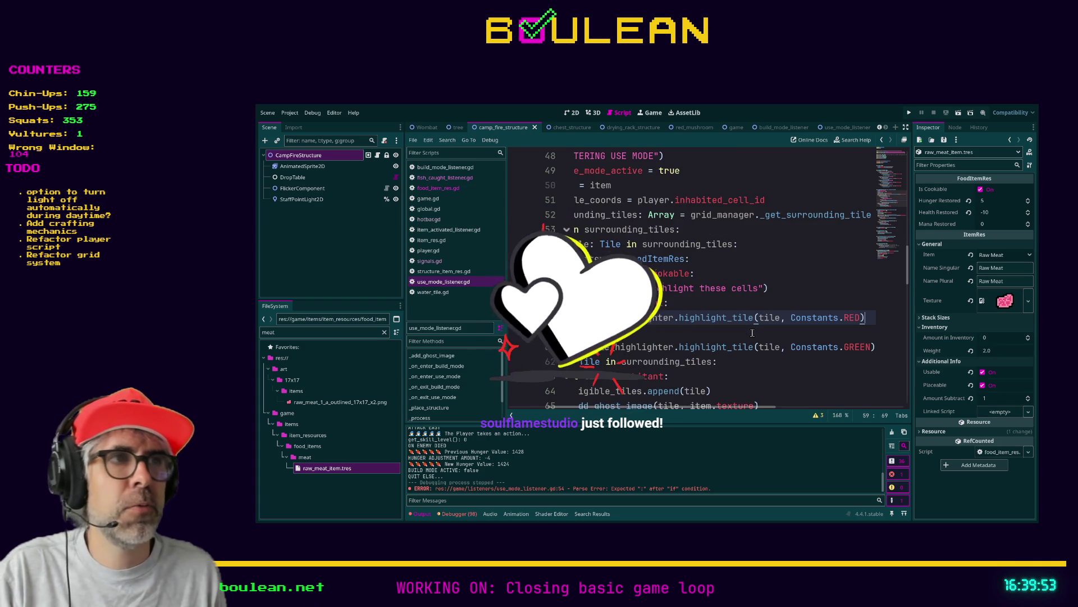
key(Down)
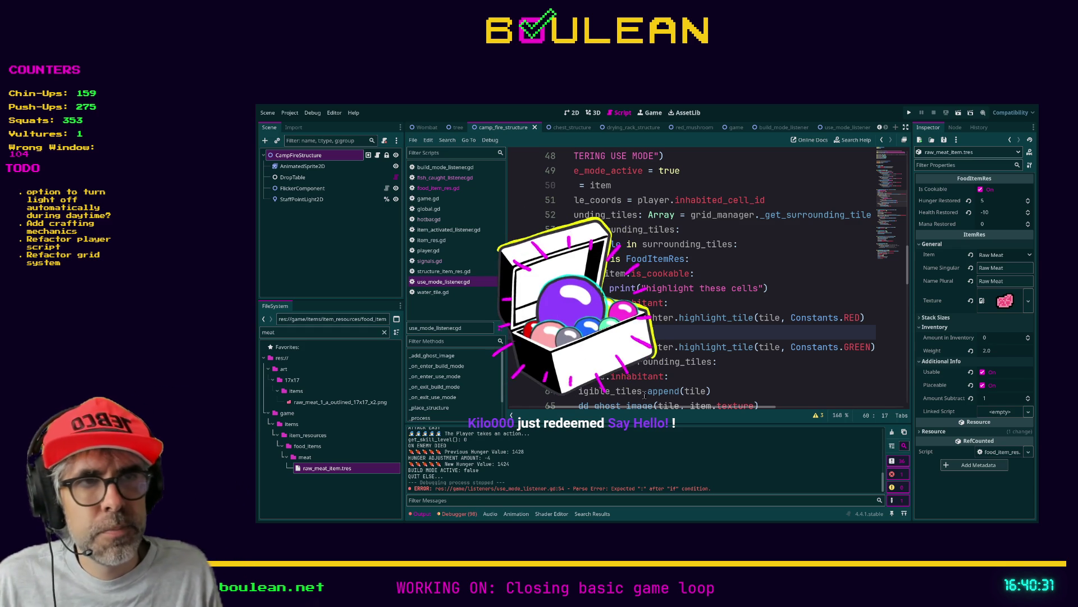
drag(640, 405, 568, 405)
click(684, 335)
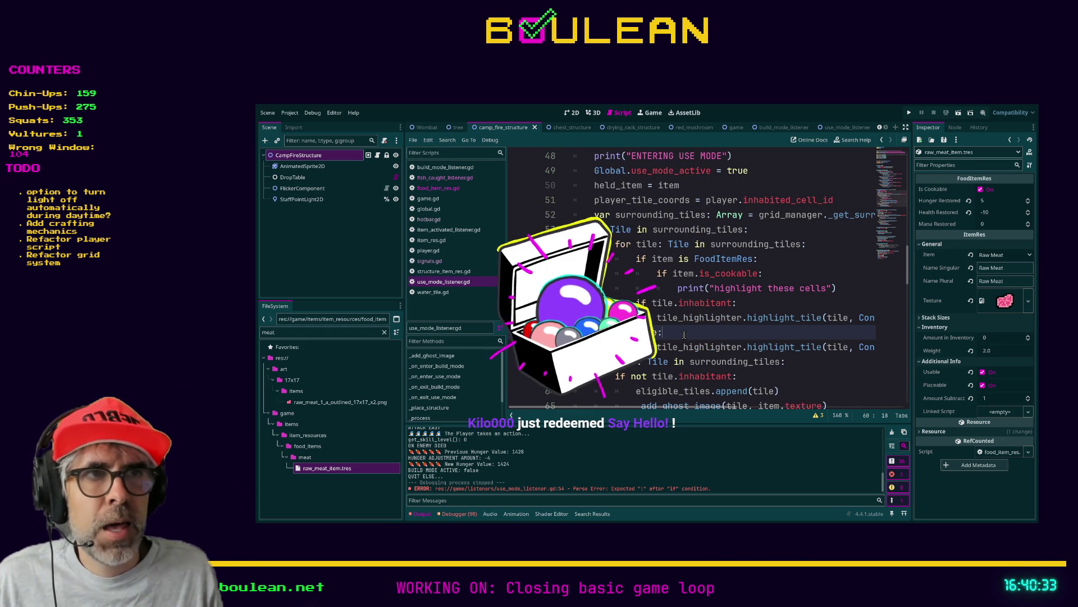
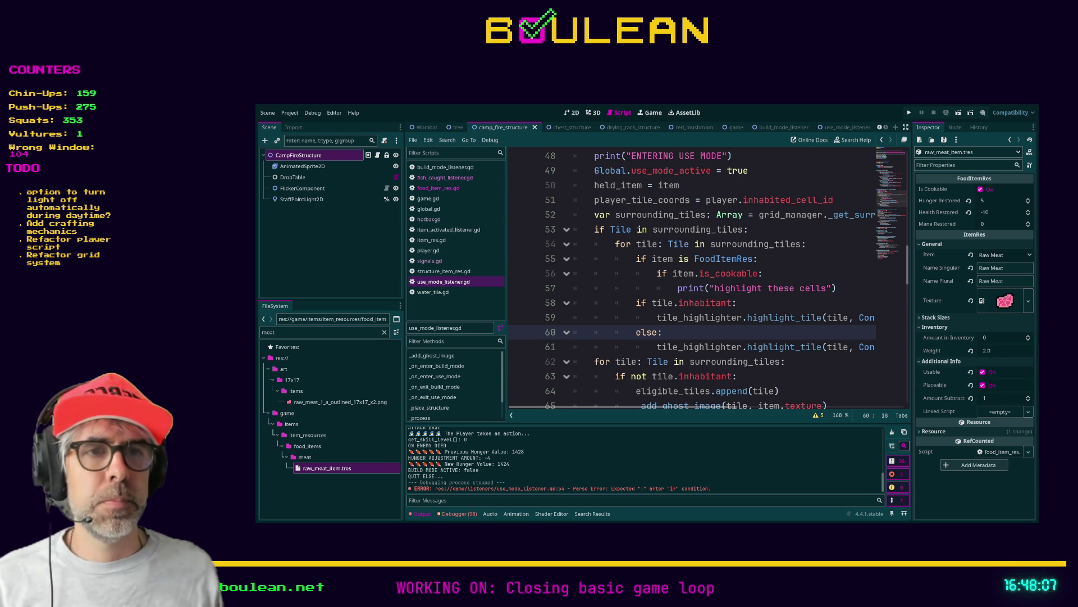
Place the cursor on line 61 of use_mode_listener.gd and run the game with F5.
click(596, 347)
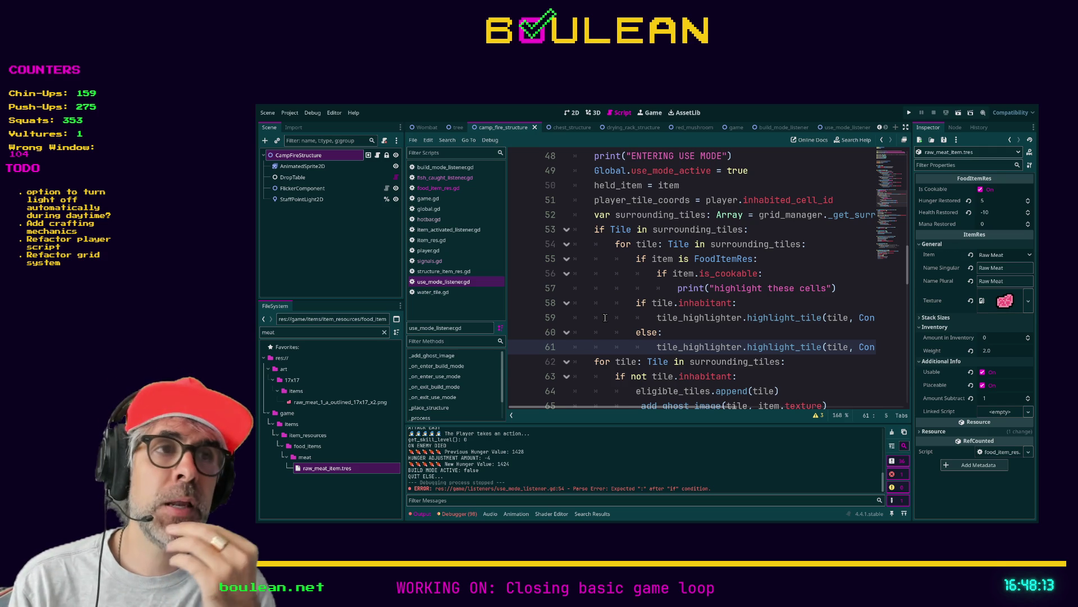
key(F5)
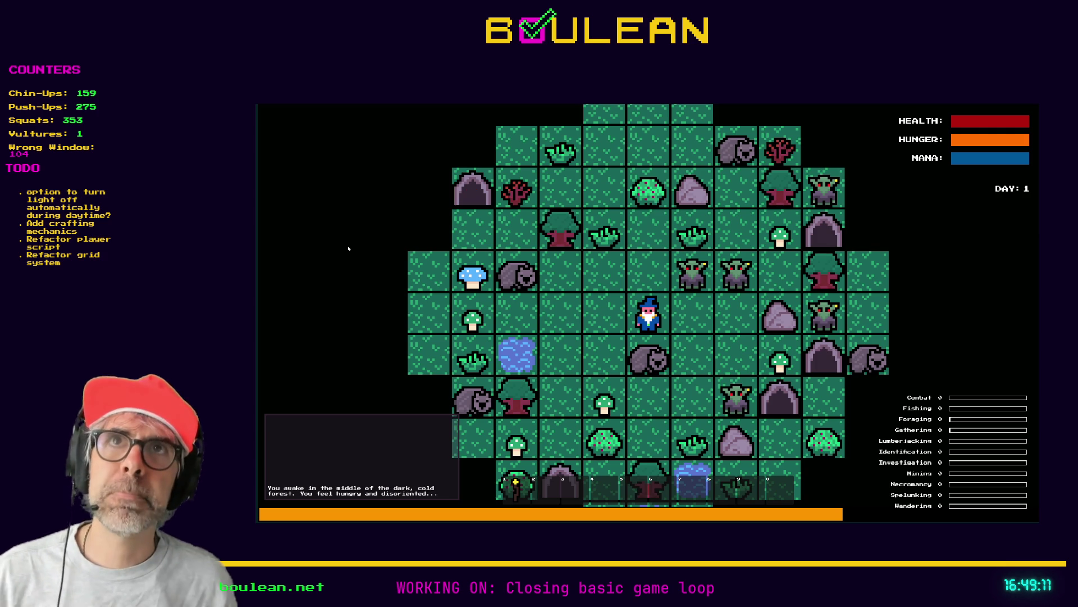
Step the wizard one tile west and equip the torch from hotbar slot 1.
key(Left)
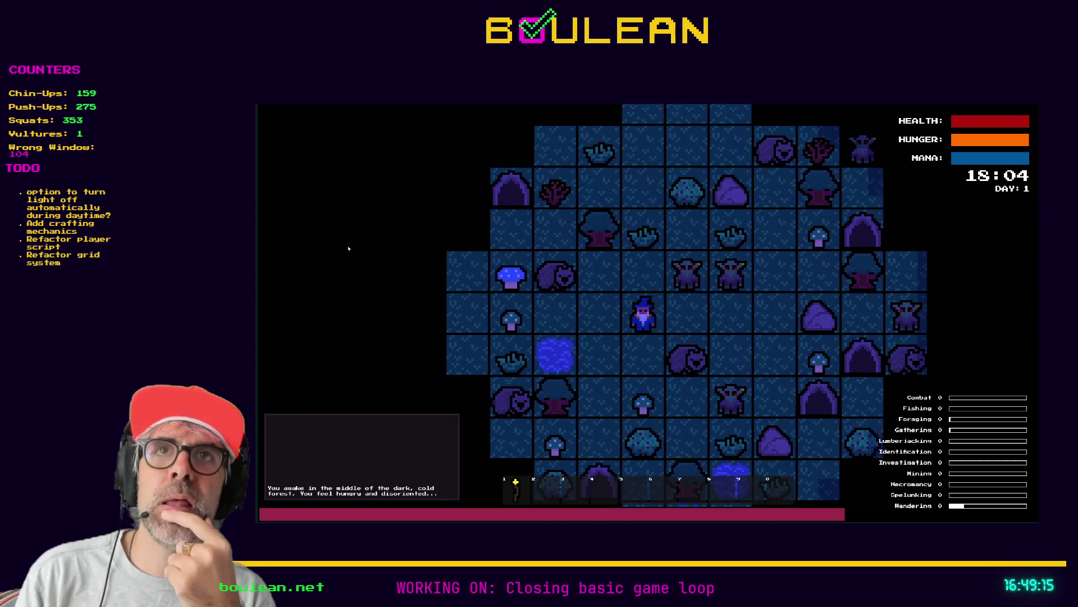
key(1)
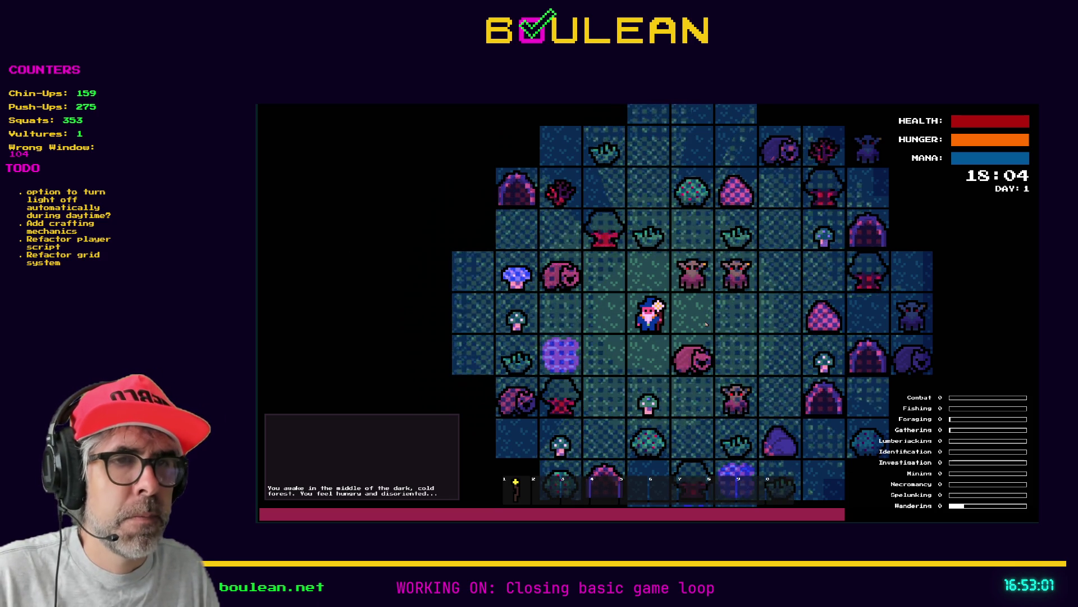
Walk west, smite all goblins from the debug menu, and attack the wombat to the north.
key(Left)
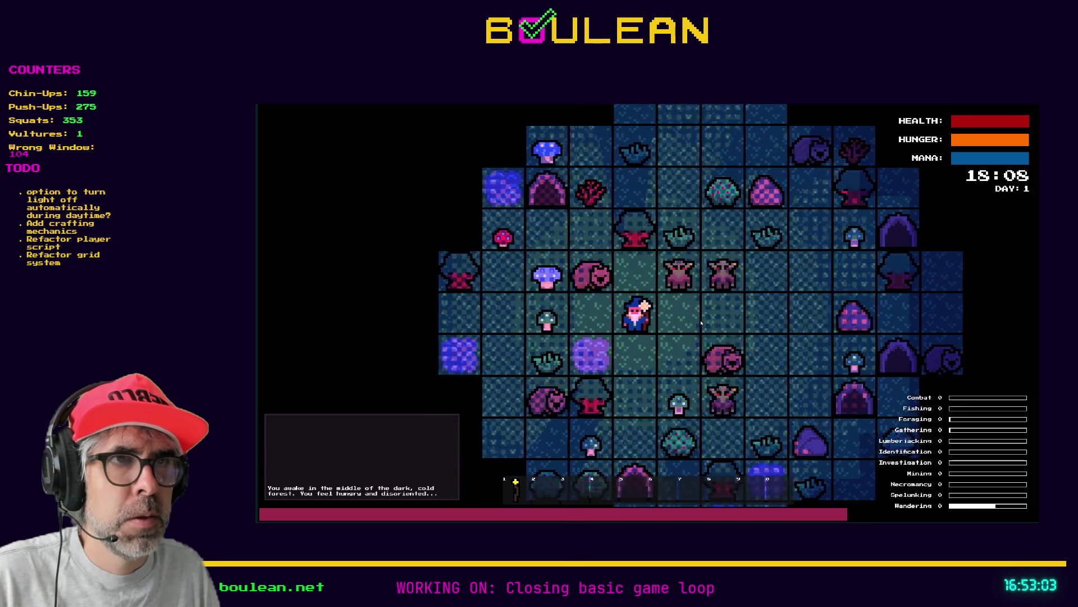
key(Left)
key(Up)
key(Up)
key(Up)
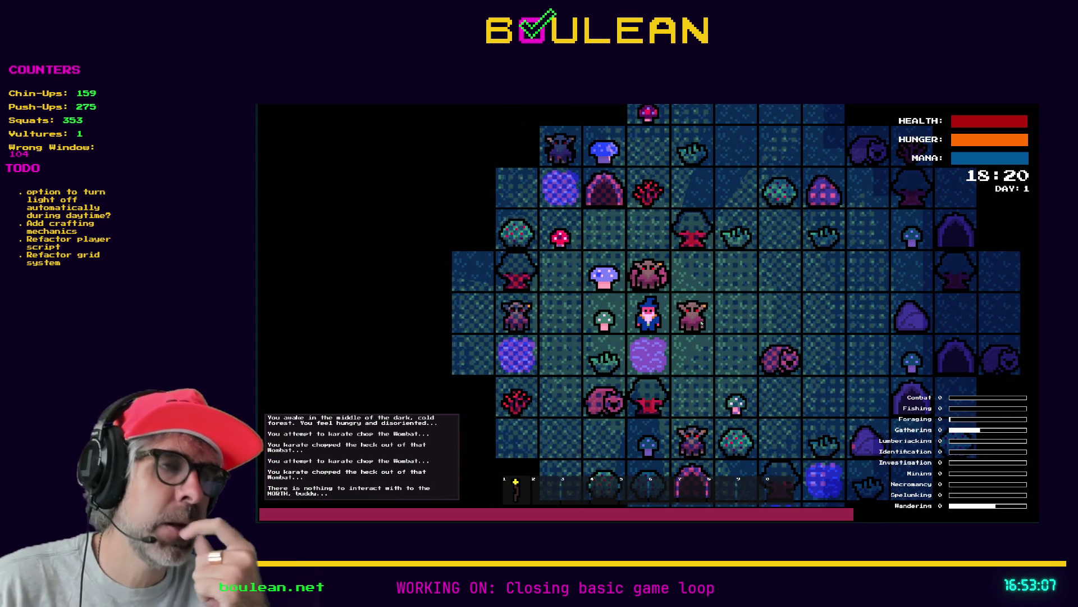
key(grave)
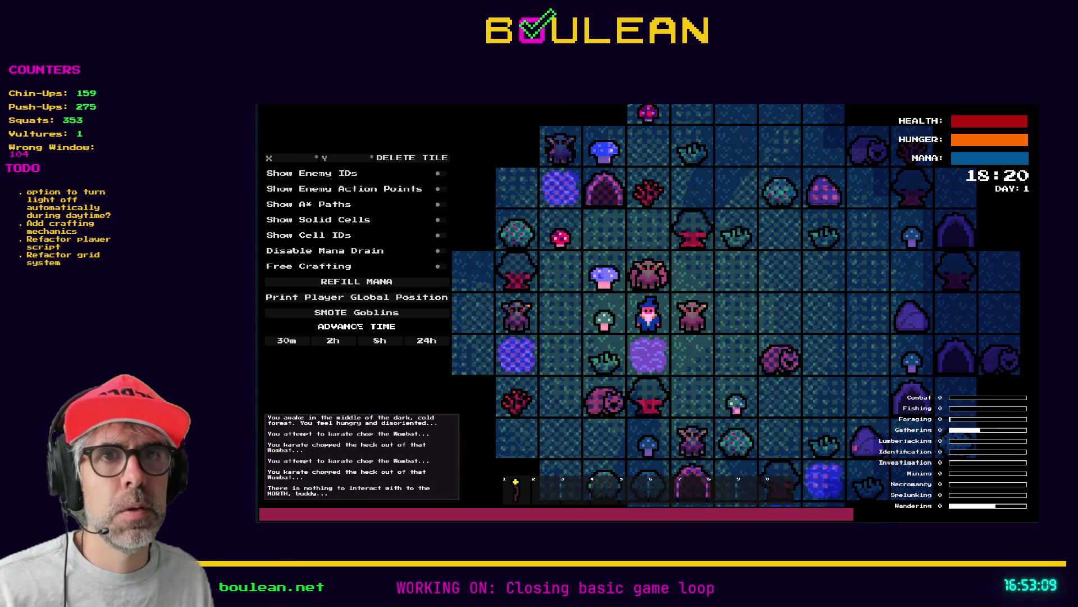
click(357, 313)
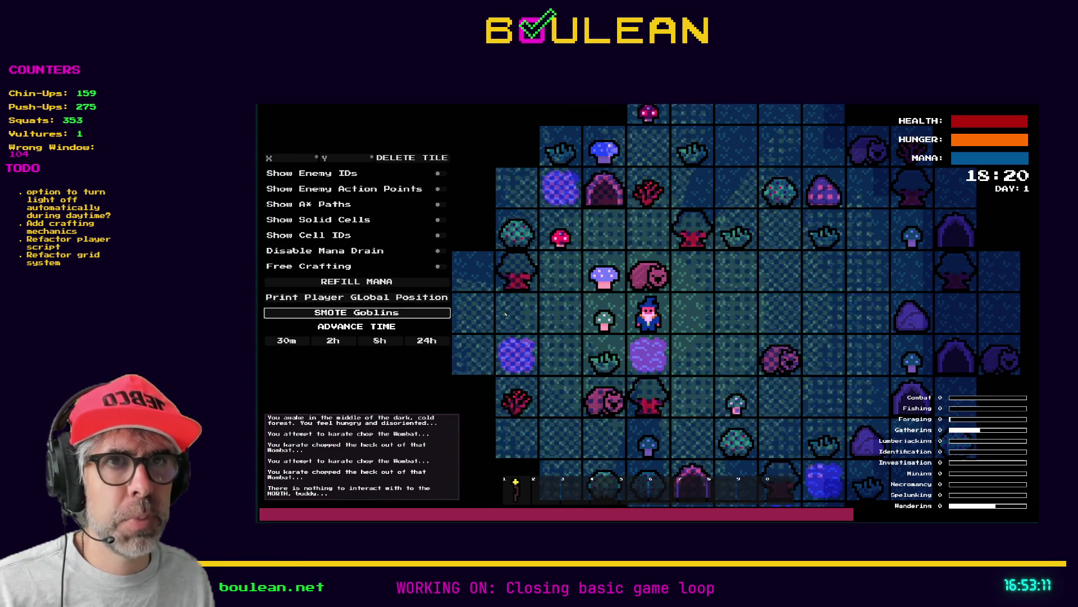
key(space)
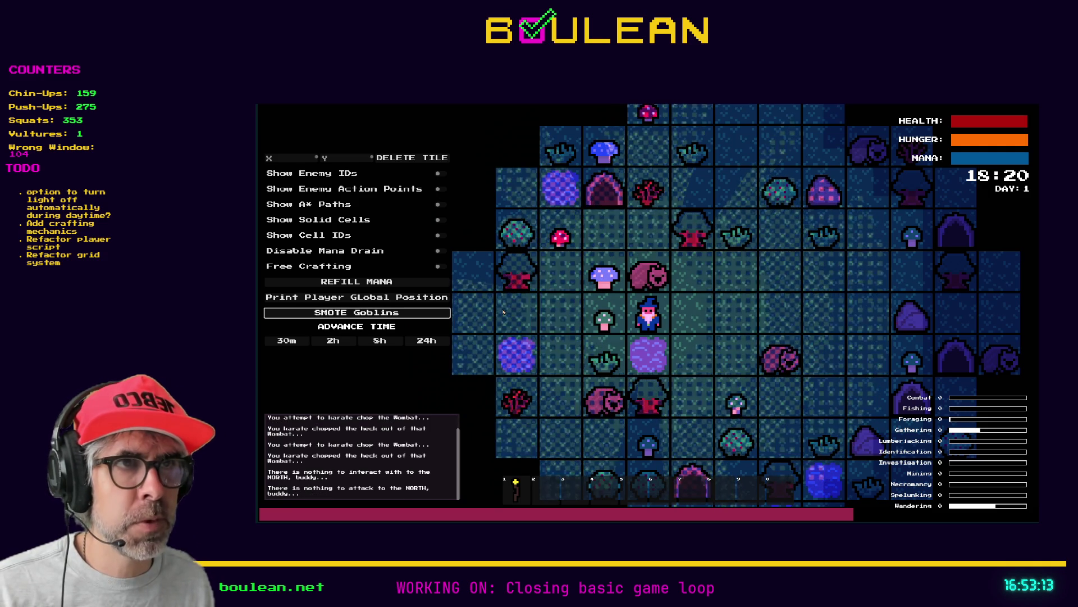
key(Escape)
key(space)
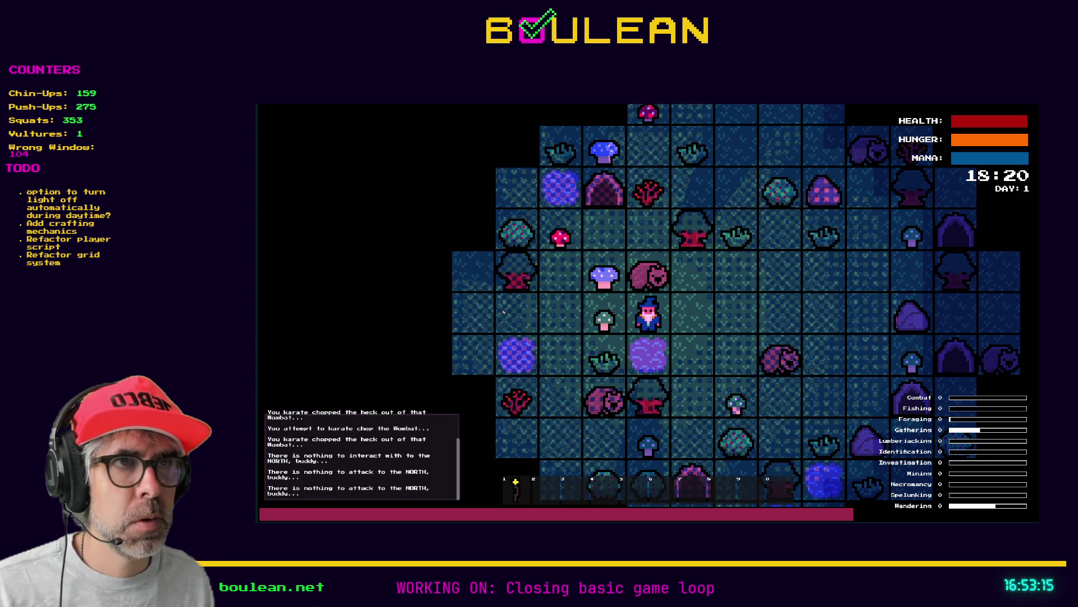
key(space)
Kill the wombat to the east and collect its dropped Raw Meat.
key(Right)
key(Right)
key(Down)
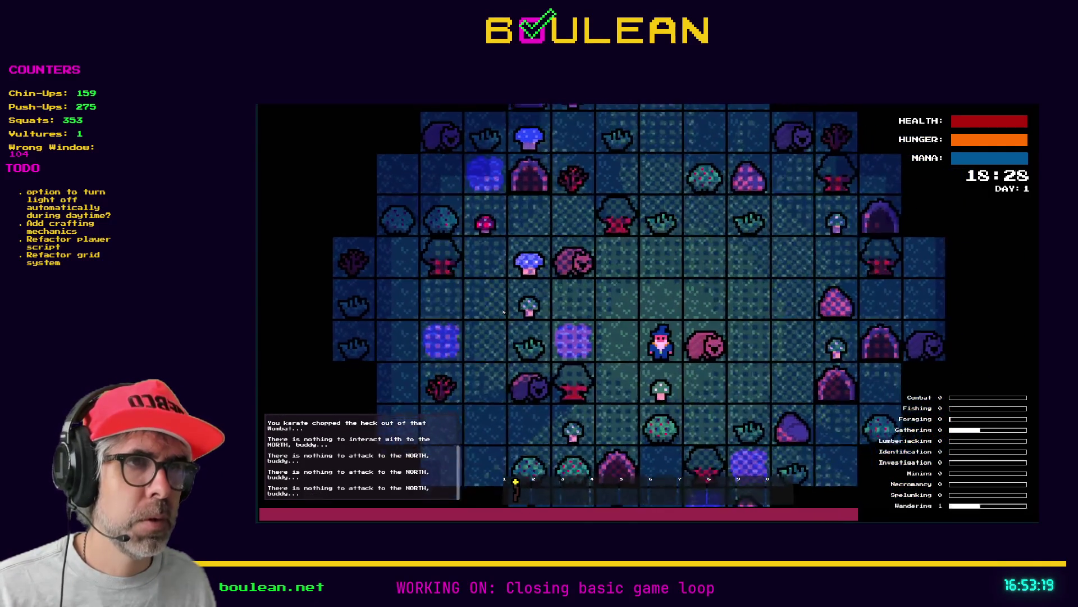
key(Right)
key(Right)
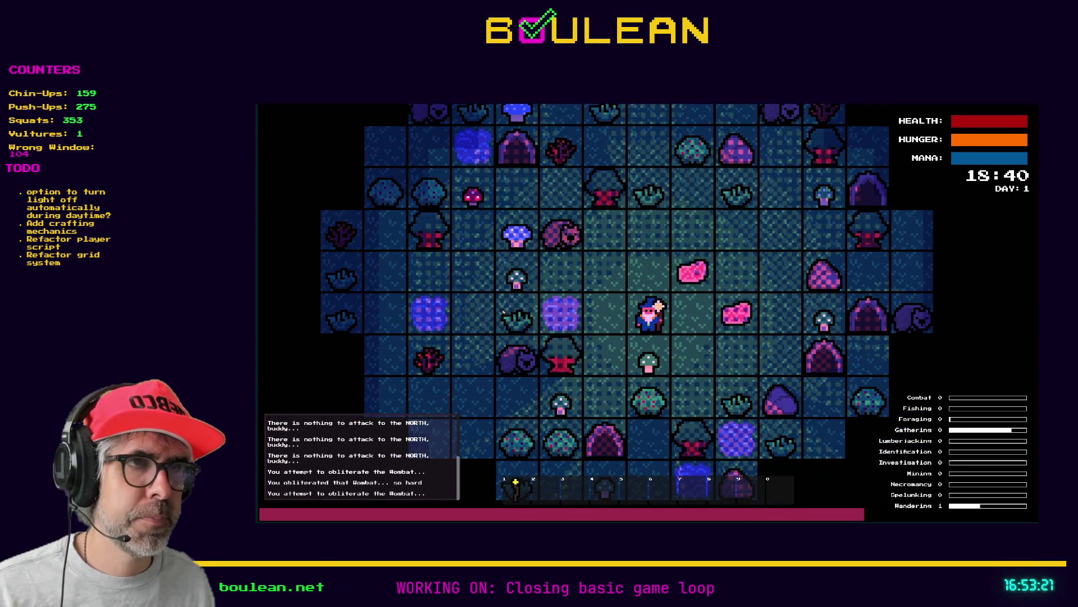
key(Right)
key(Up)
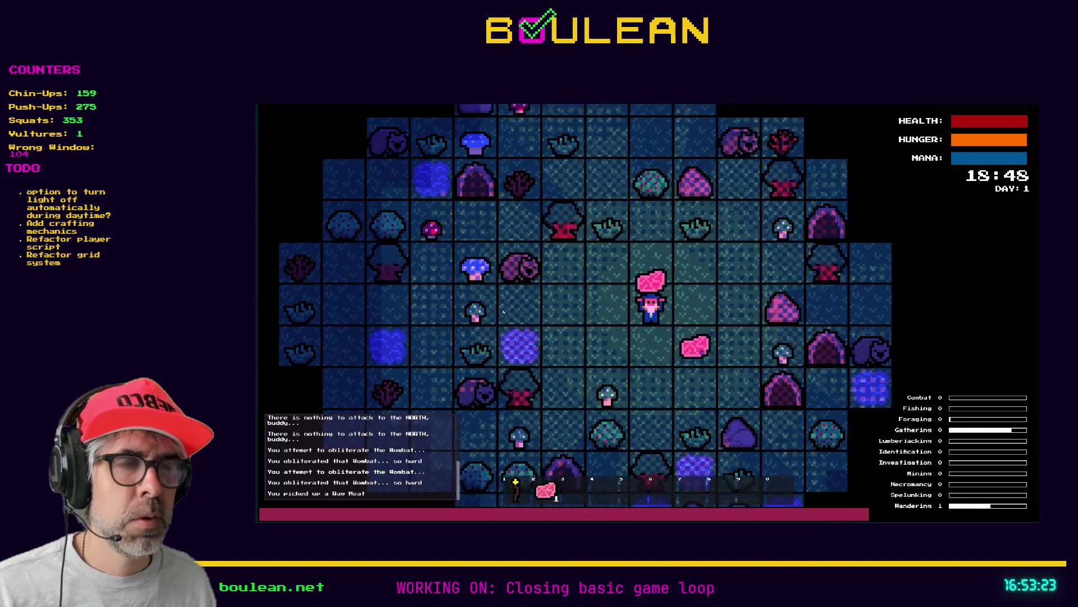
key(Left)
Craft a Camp Fire from the crafting recipe list.
key(c)
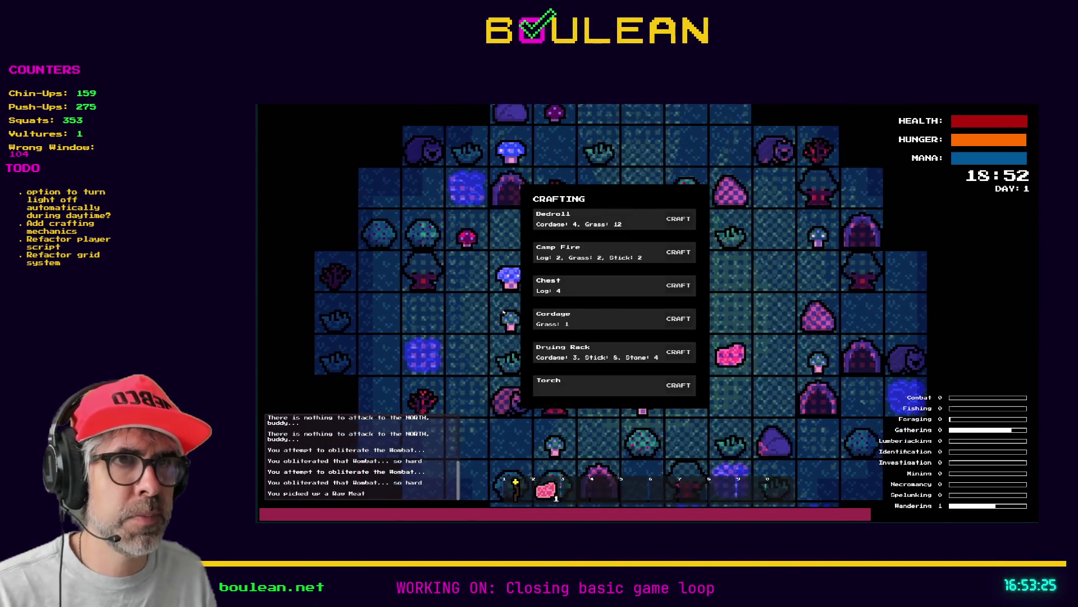
key(Down)
key(Return)
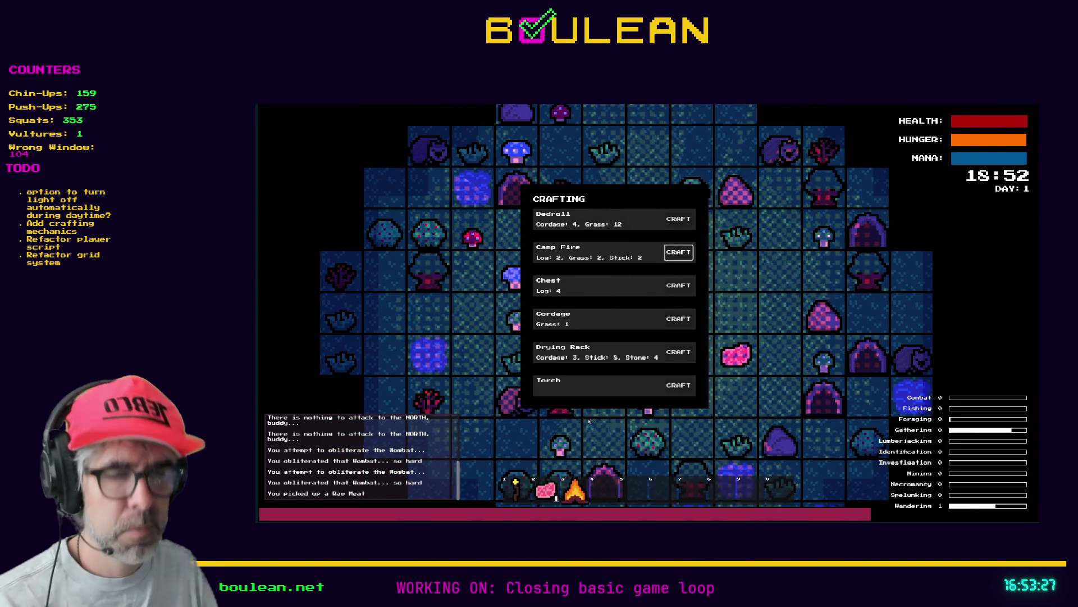
key(c)
Place the campfire on the tile west of the wizard and stop the game.
key(3)
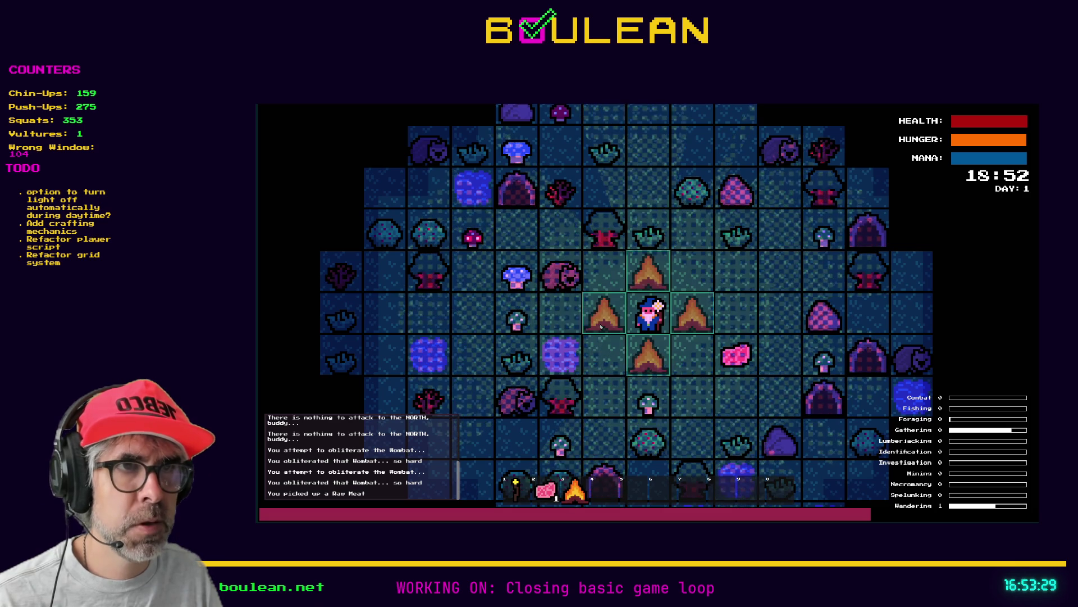
key(Left)
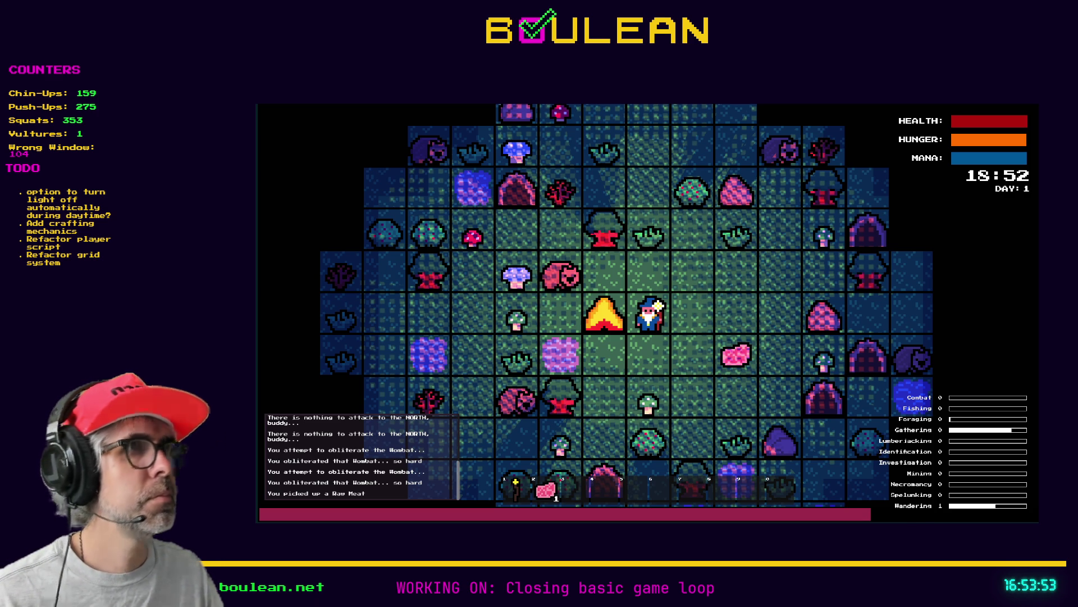
key(F8)
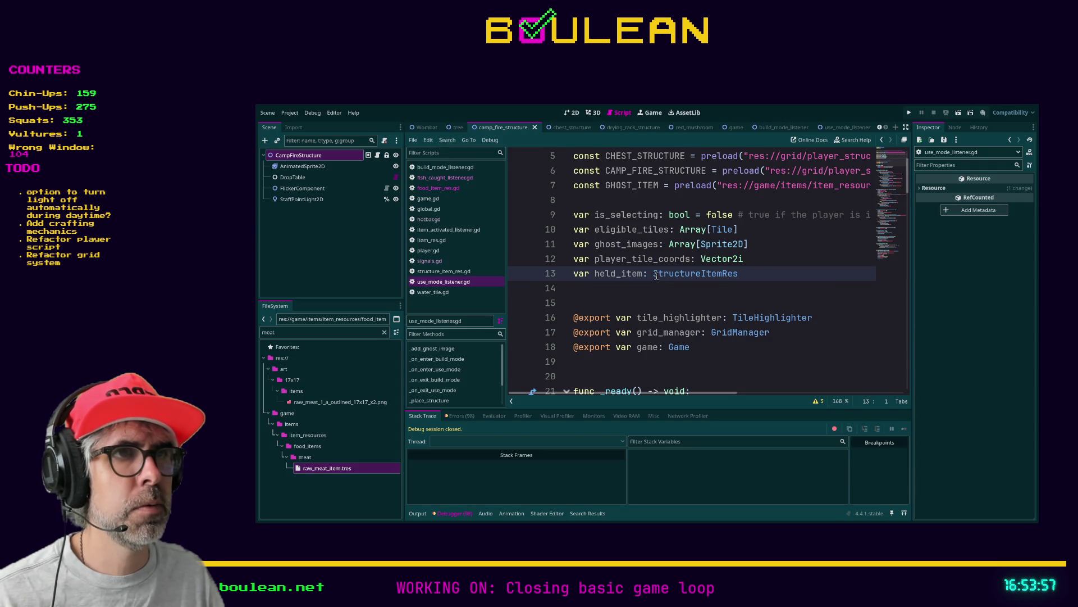
drag(654, 273, 703, 274)
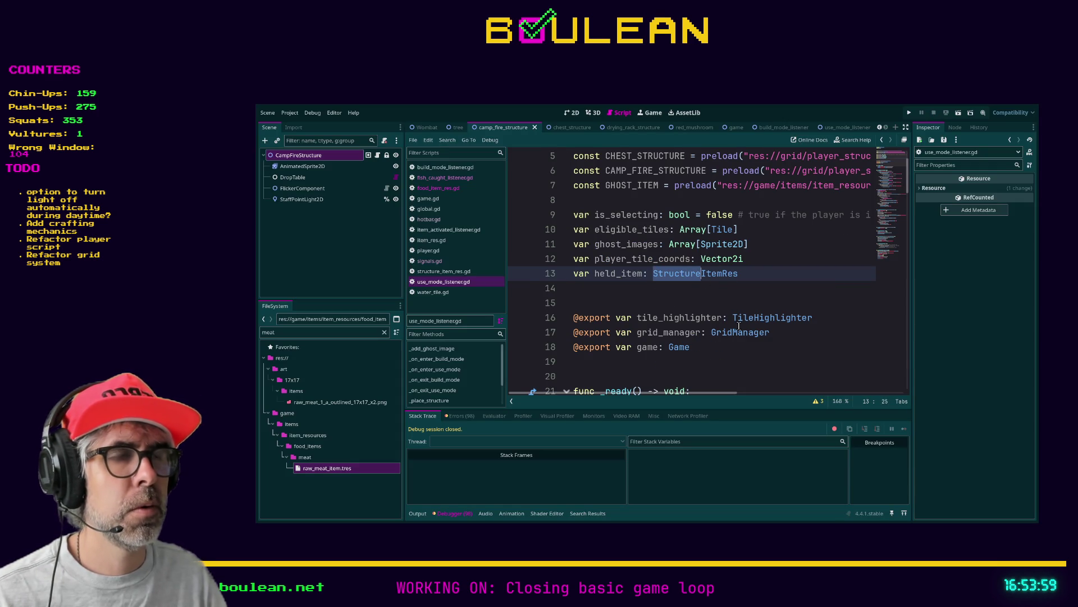
key(BackSpace)
scroll(780, 278, down, 2)
key(ctrl+s)
scroll(784, 276, down, 8)
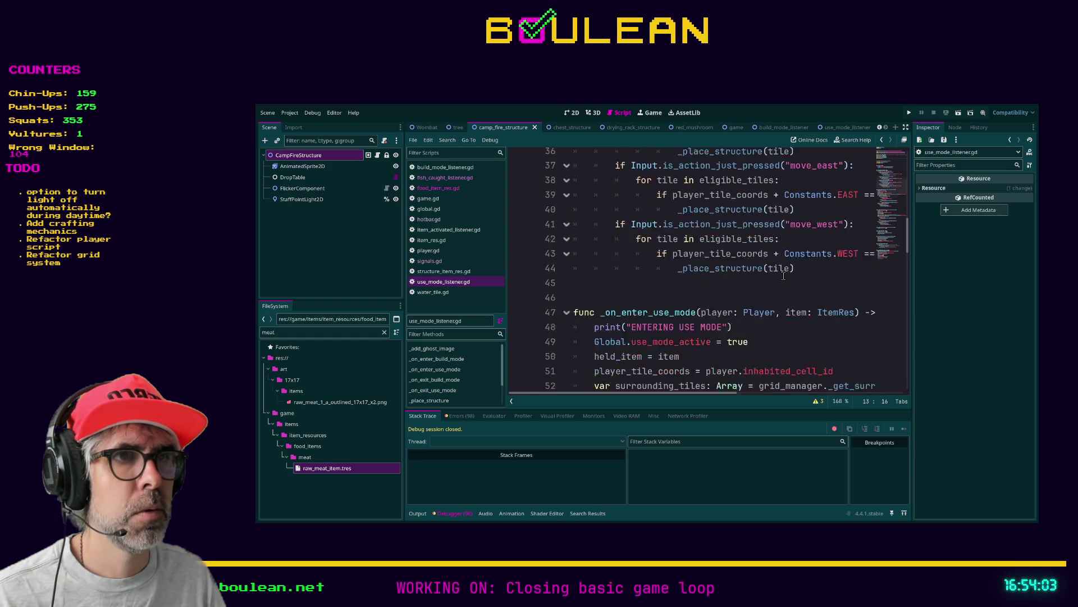
scroll(784, 276, down, 4)
scroll(768, 302, down, 1)
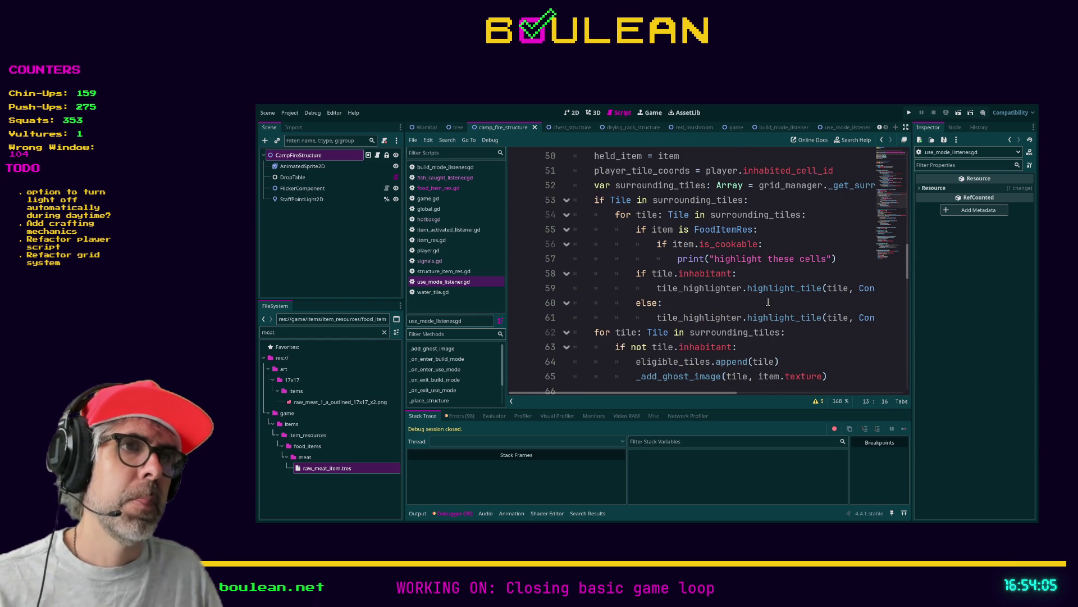
scroll(769, 302, up, 1)
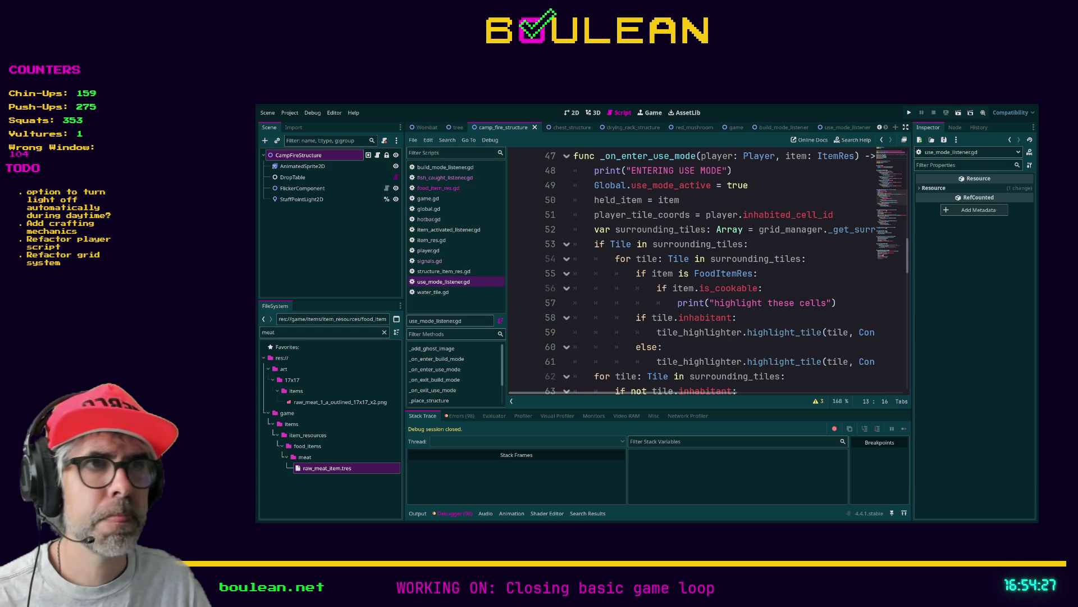
click(678, 303)
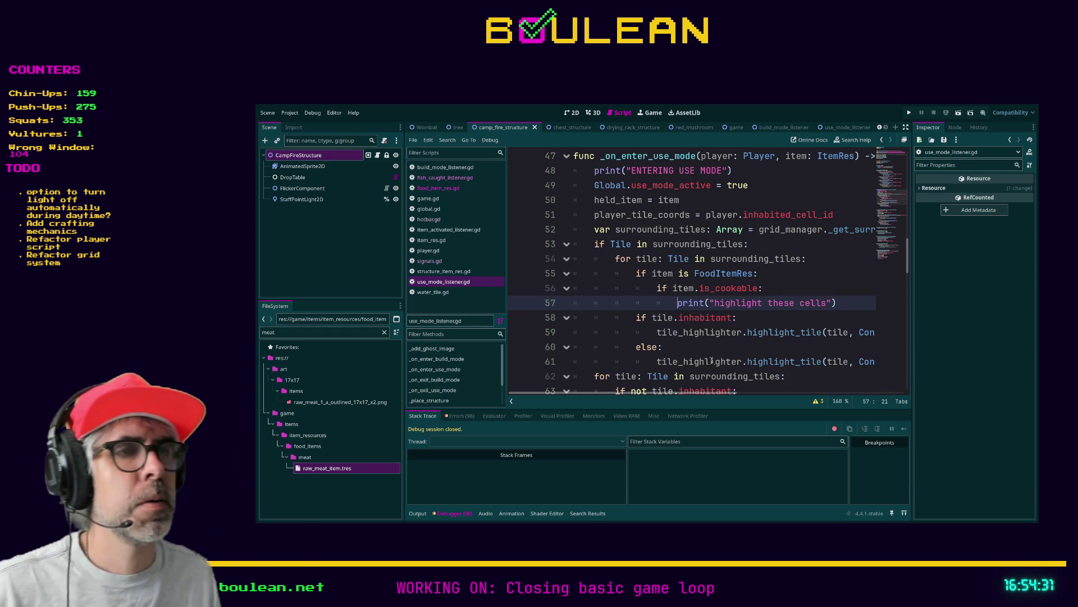
click(816, 260)
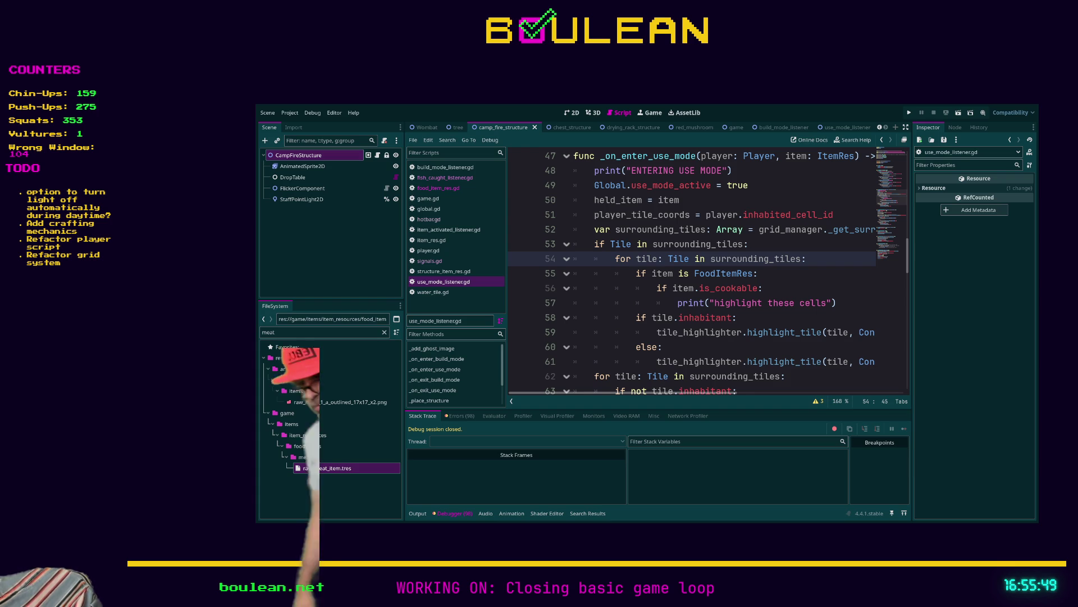
Switch to the selection tool and toggle the Raw layer on and off to compare the meat.
scroll(694, 258, down, 1)
key(m)
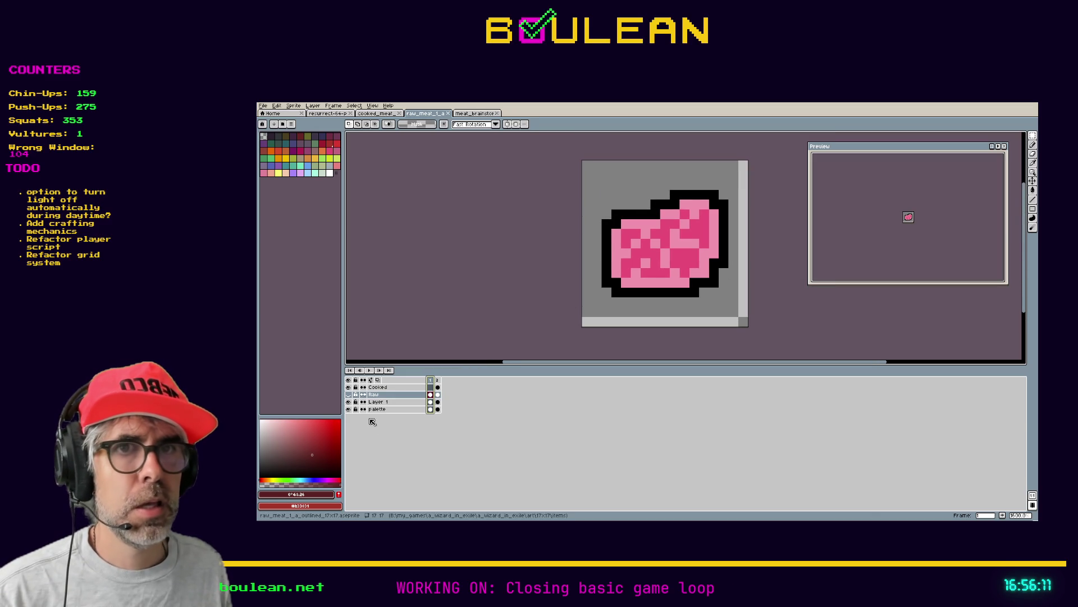
click(349, 395)
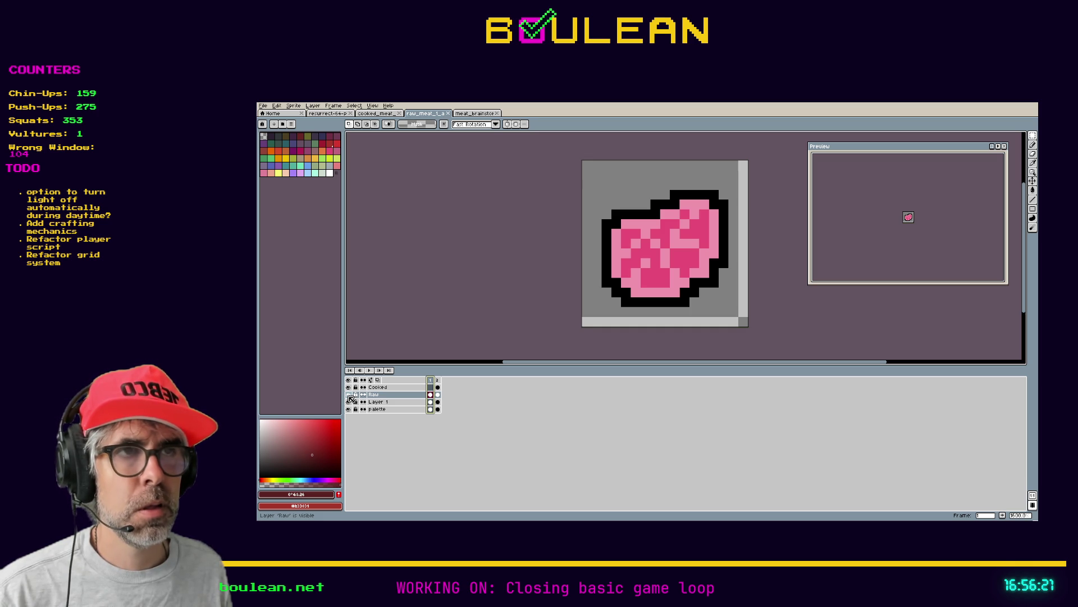
click(349, 395)
click(349, 396)
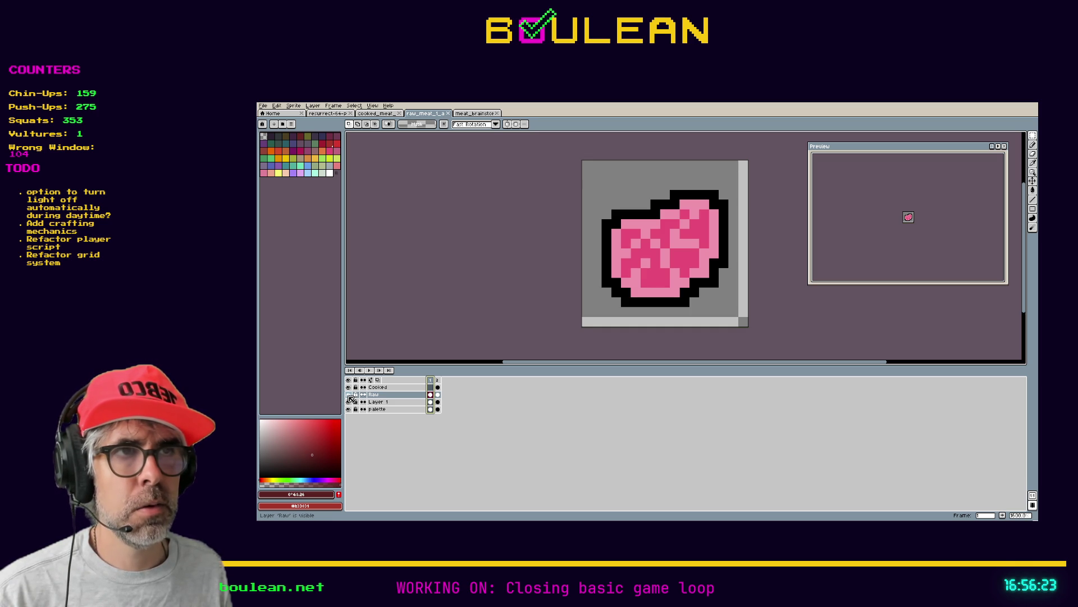
click(349, 395)
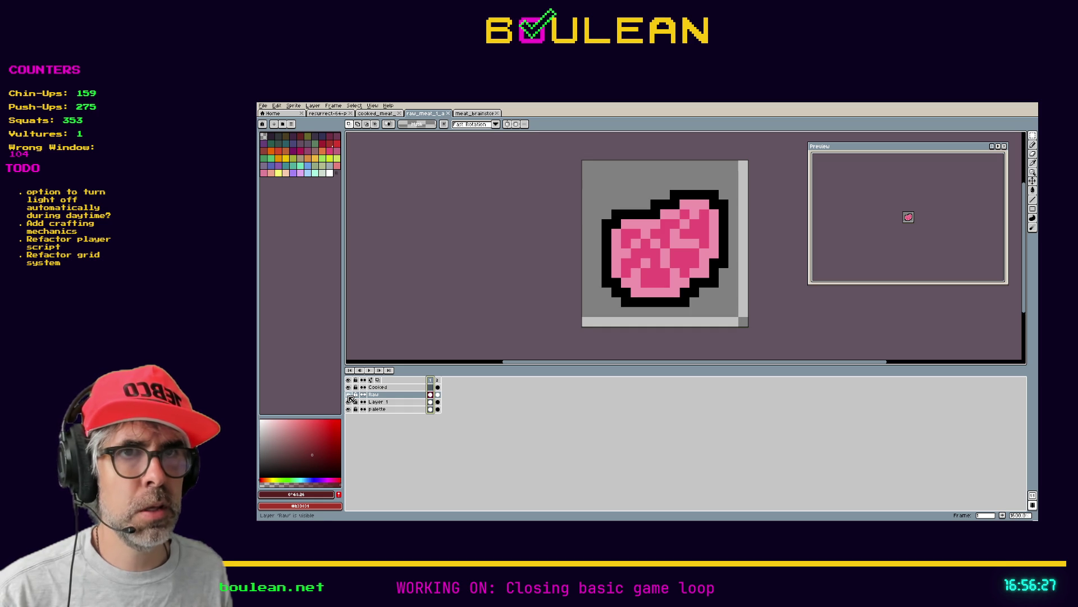
Compare frame 2's red meat with frame 1's pink meat, then restore the Raw layer.
click(438, 381)
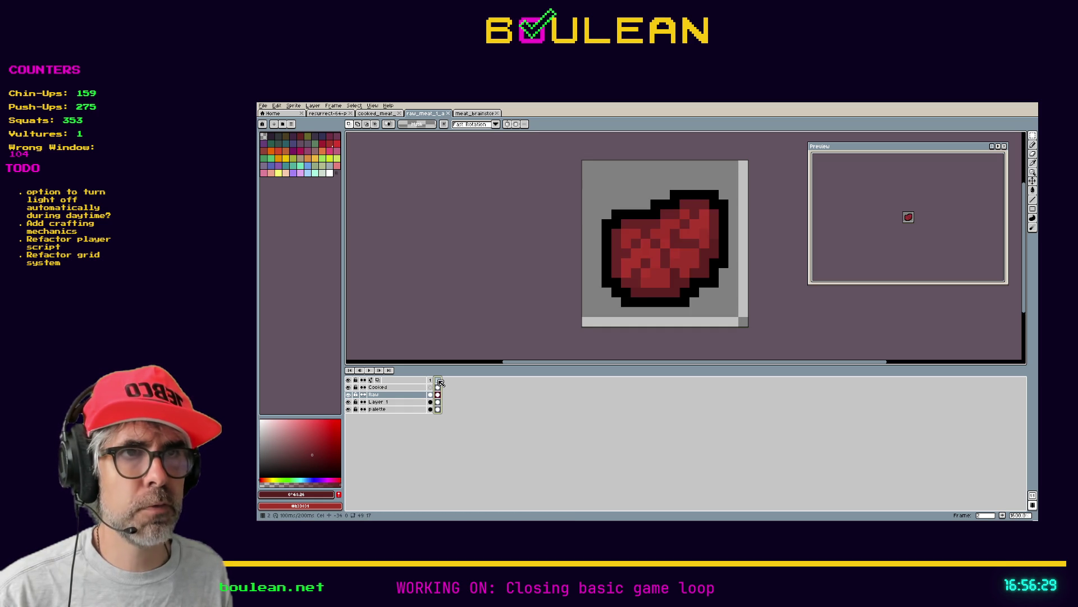
click(432, 380)
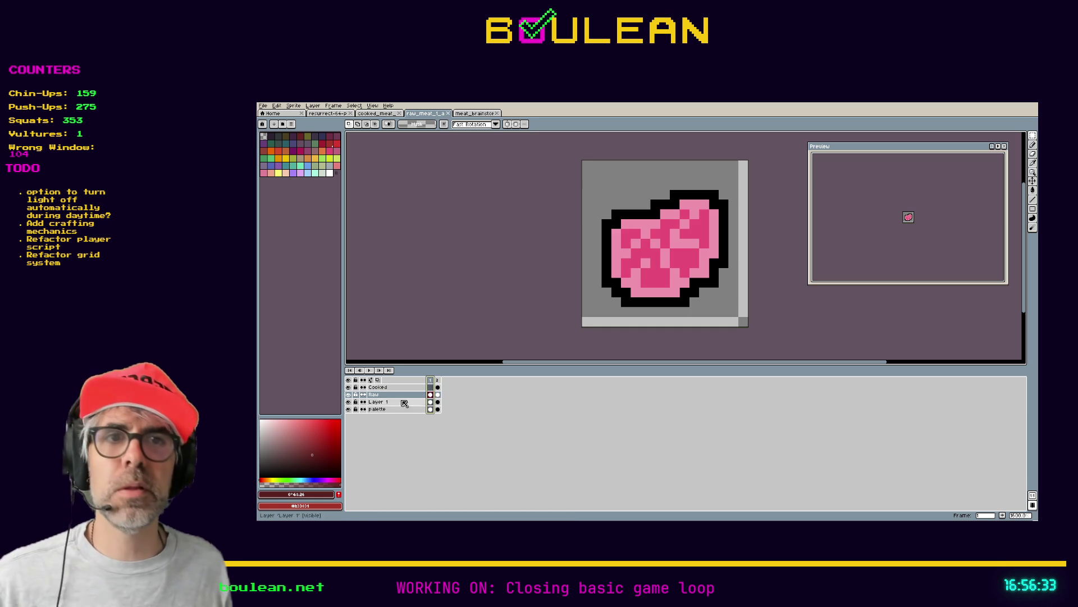
click(348, 395)
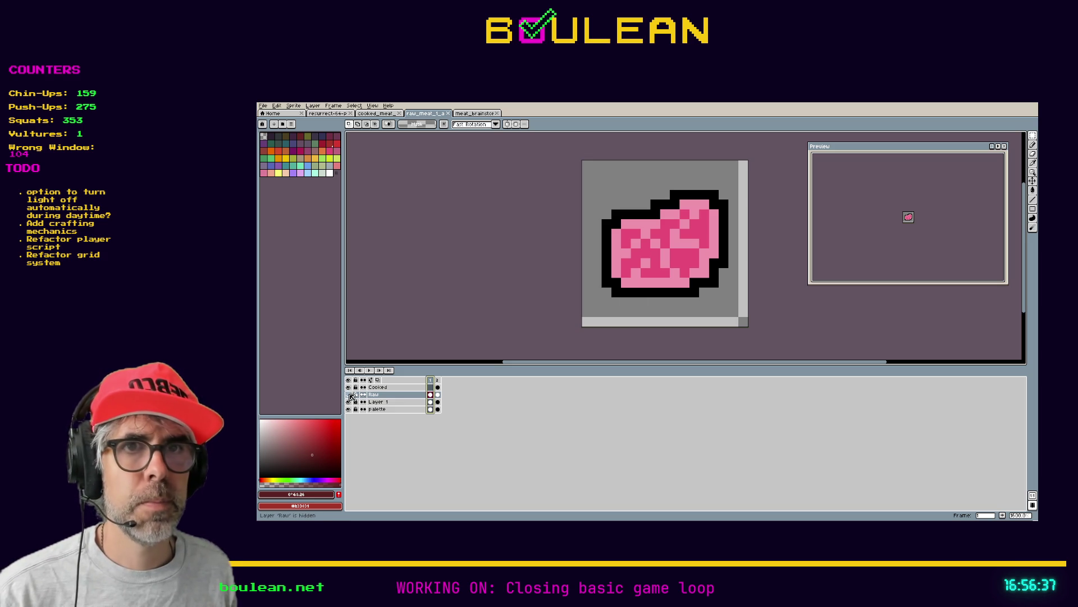
click(349, 395)
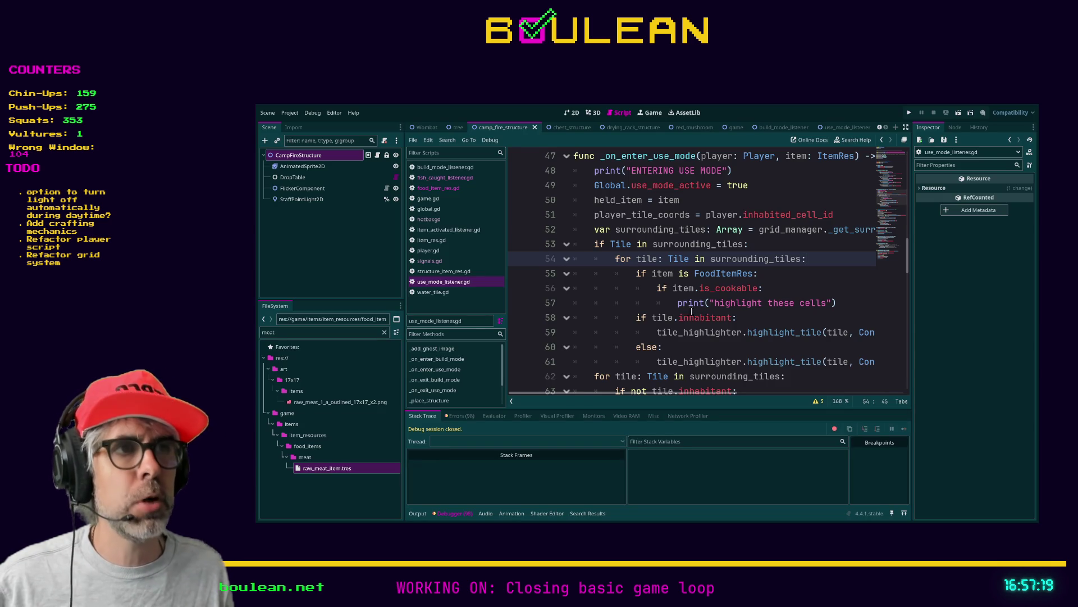
click(793, 282)
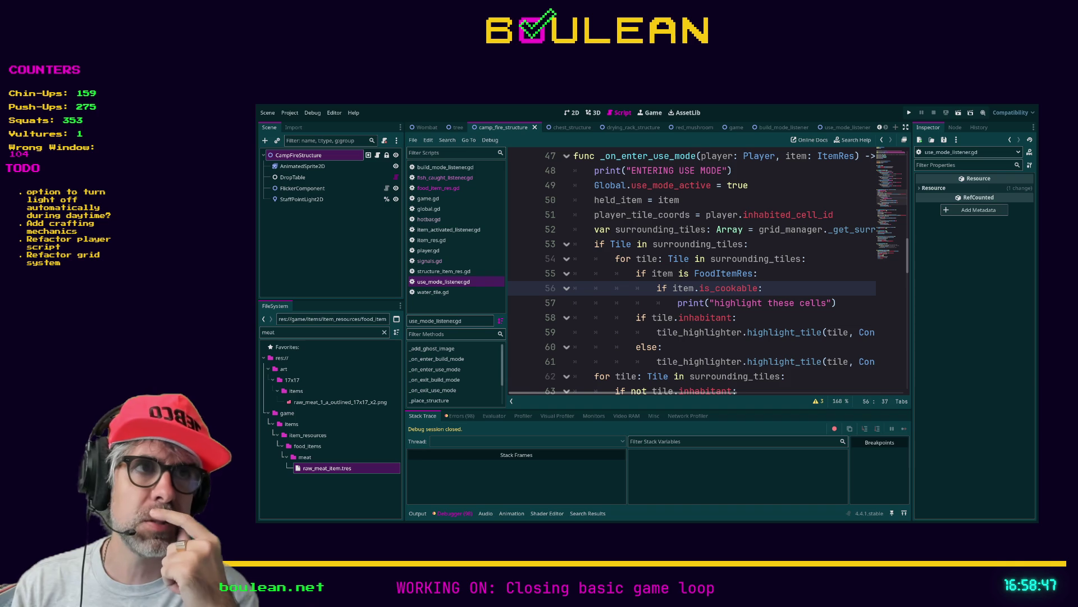
Select line 53's surrounding_tiles check, then switch to the Brave browser.
mouse_move(561, 244)
mouse_down()
mouse_move(579, 234)
mouse_move(562, 242)
mouse_up()
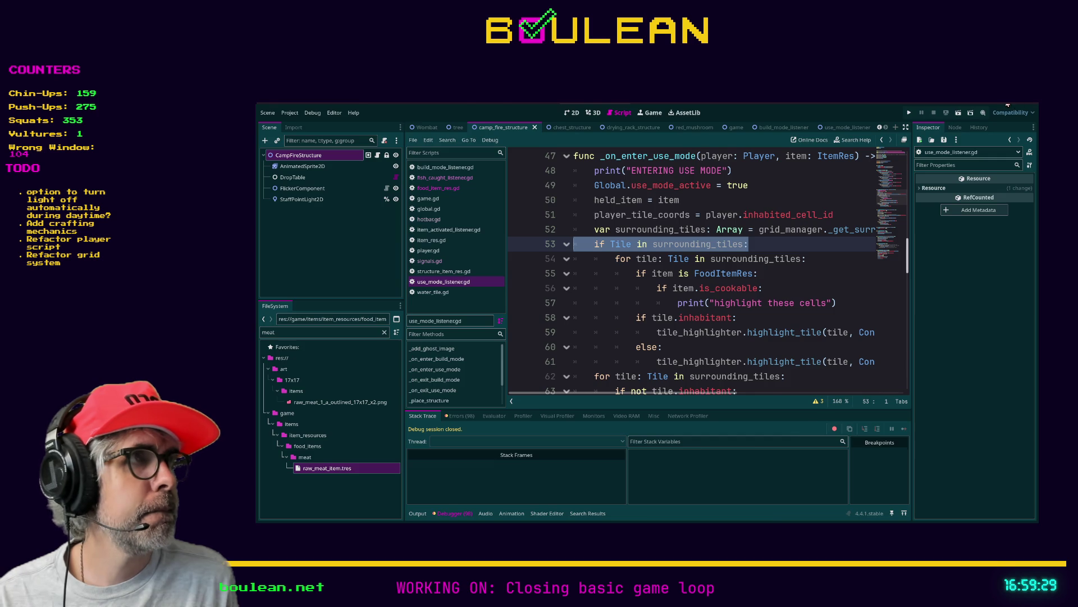
key(alt+Tab)
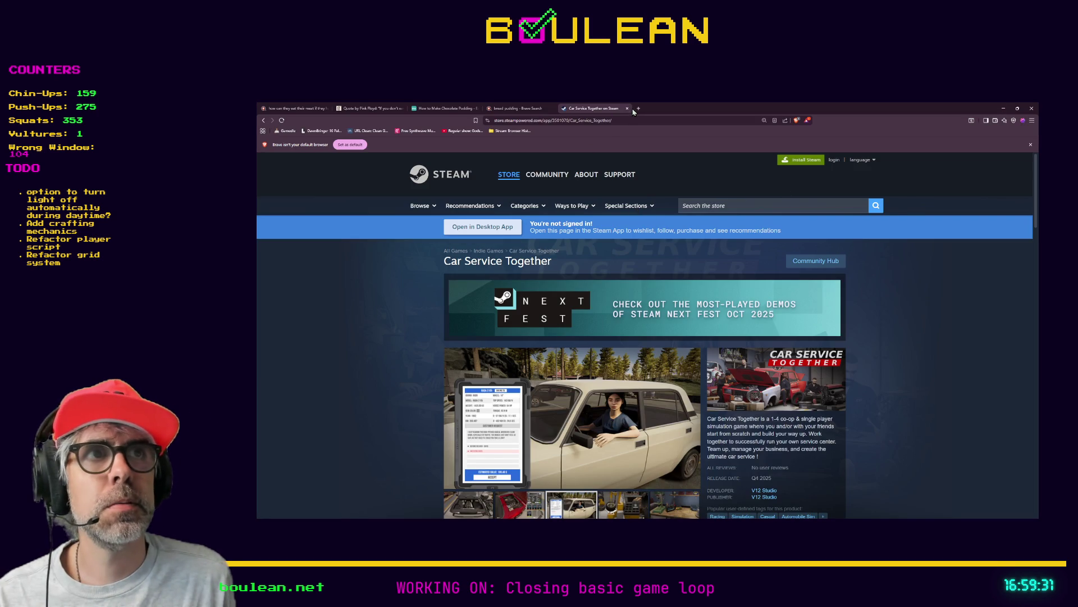
Load the pasted Bluesky post URL in a new browser tab.
click(638, 109)
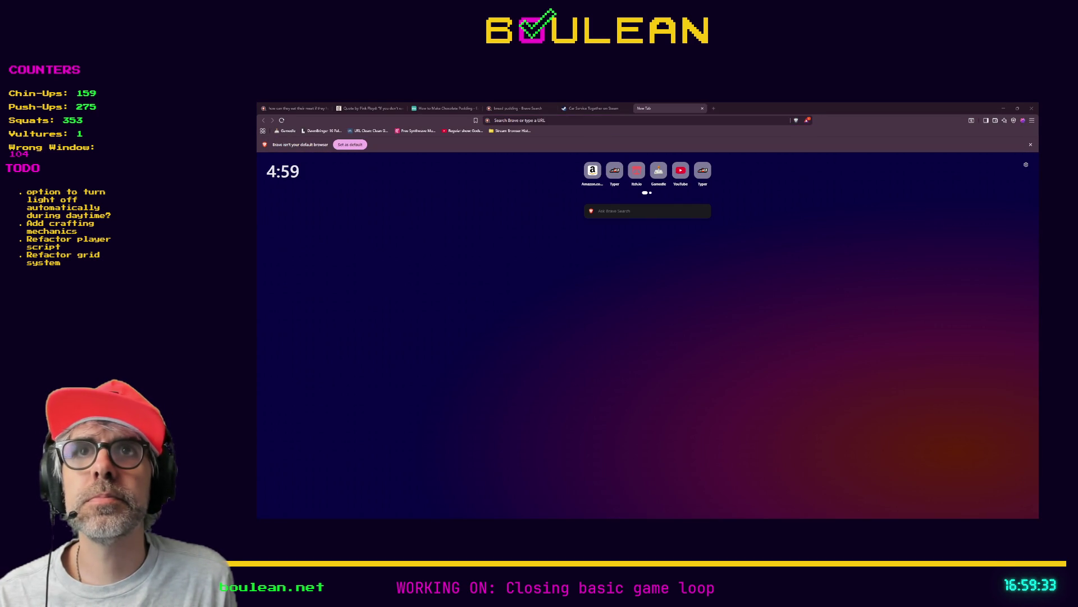
click(559, 121)
key(ctrl+v)
key(Return)
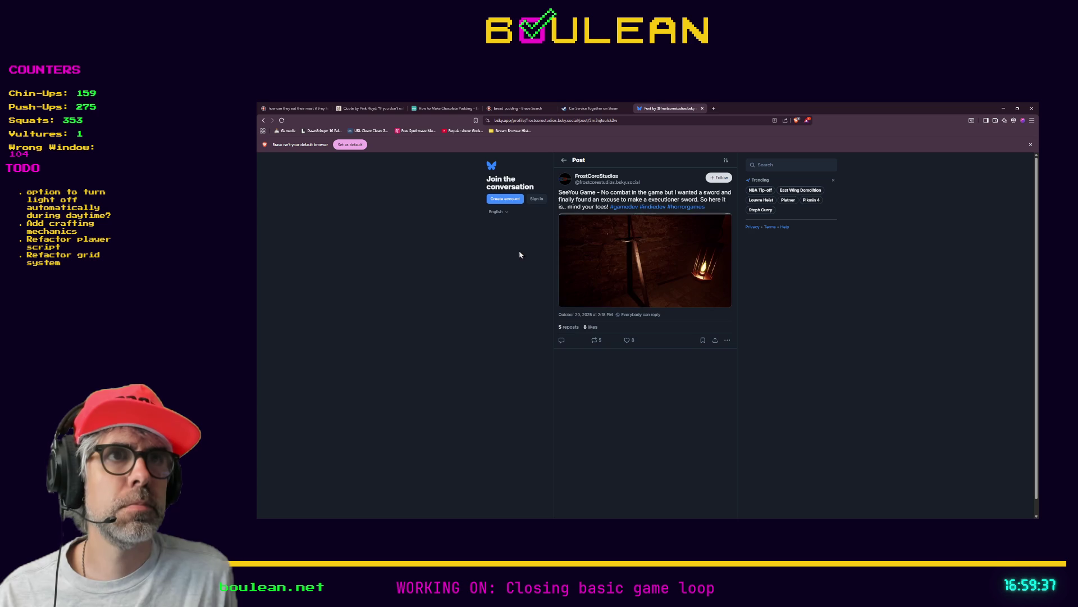
Play the executioner sword video fullscreen, then exit fullscreen.
click(669, 287)
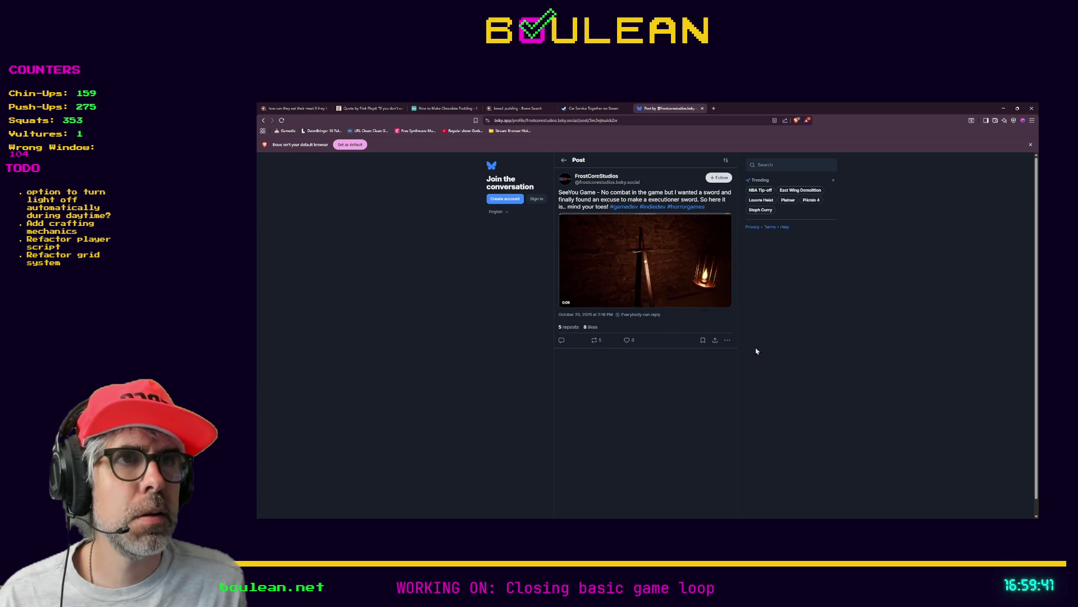
click(726, 301)
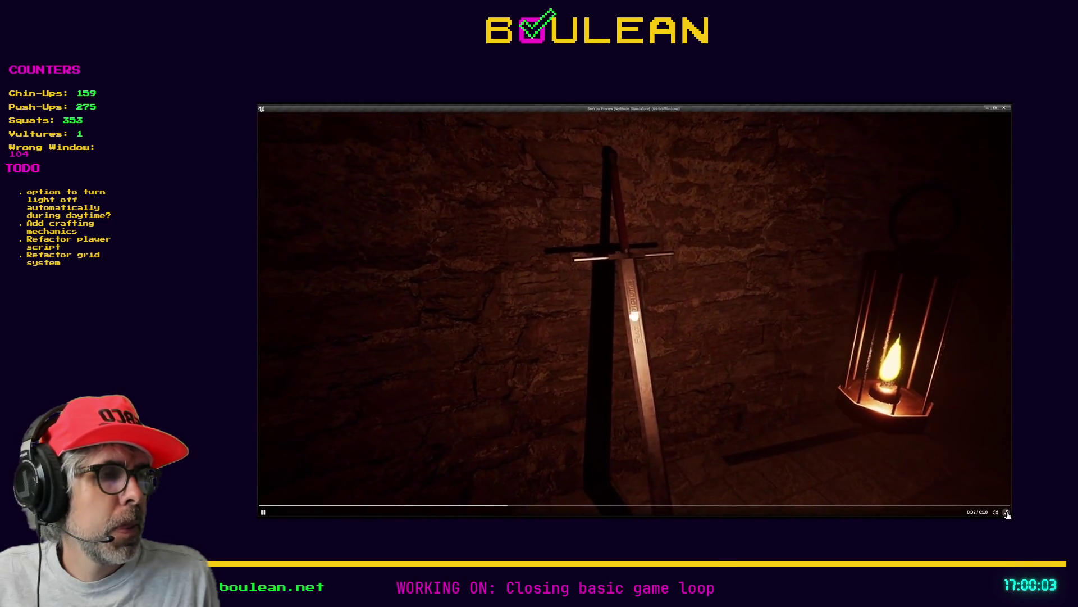
click(1007, 513)
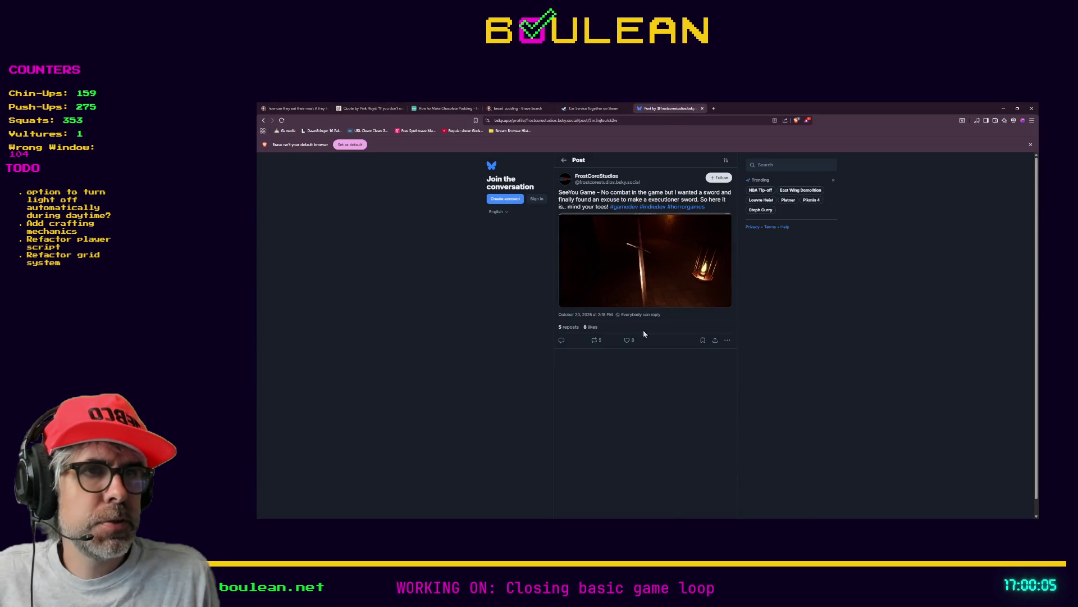
Pause the sword video at 0:07, select the post's URL, and minimize the Brave window.
click(566, 302)
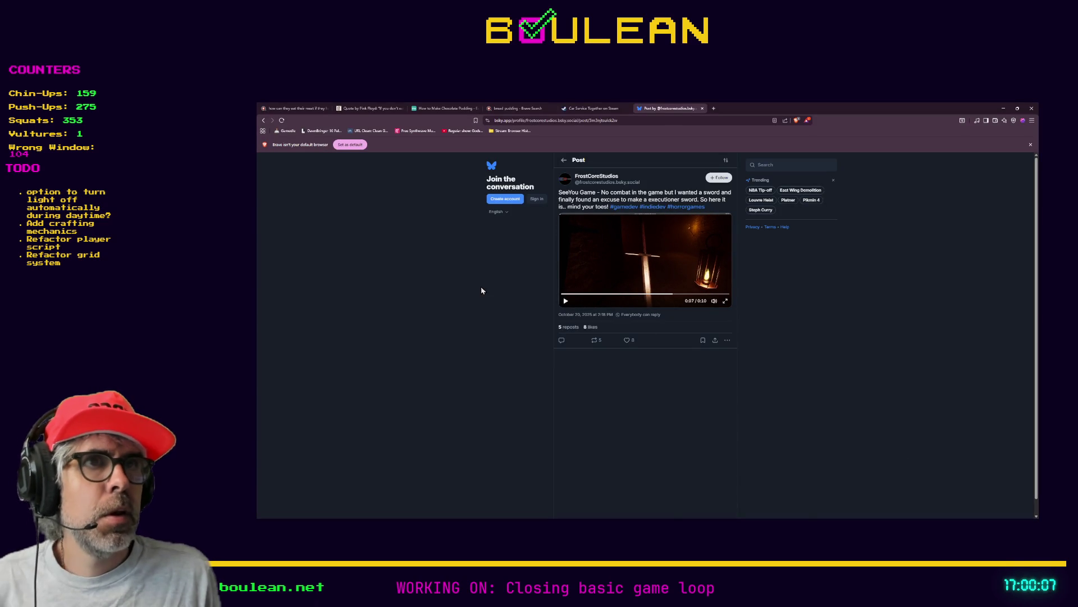
click(510, 120)
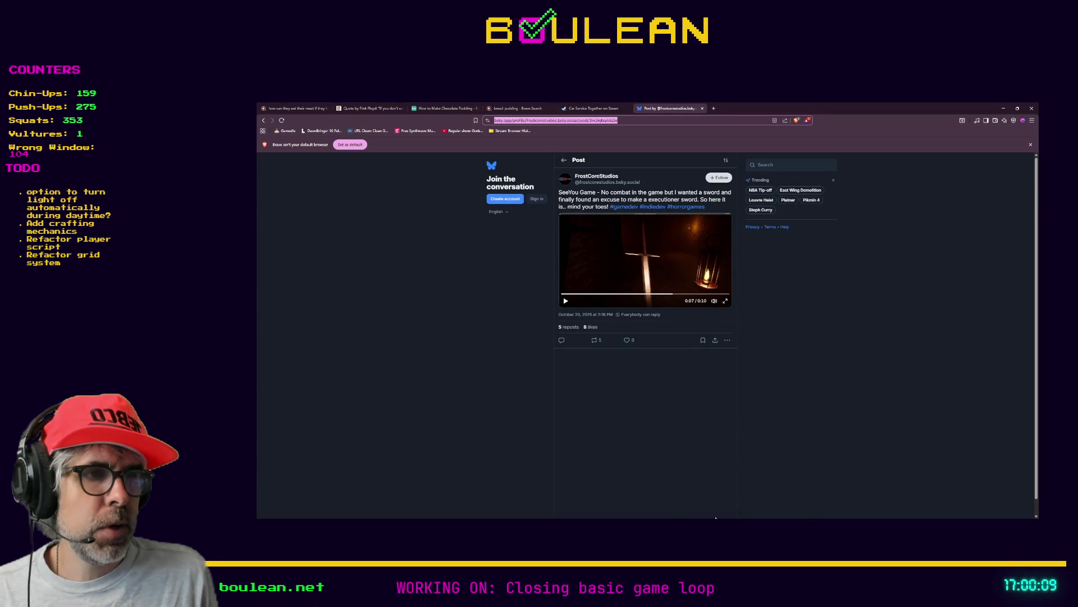
key(alt+Tab)
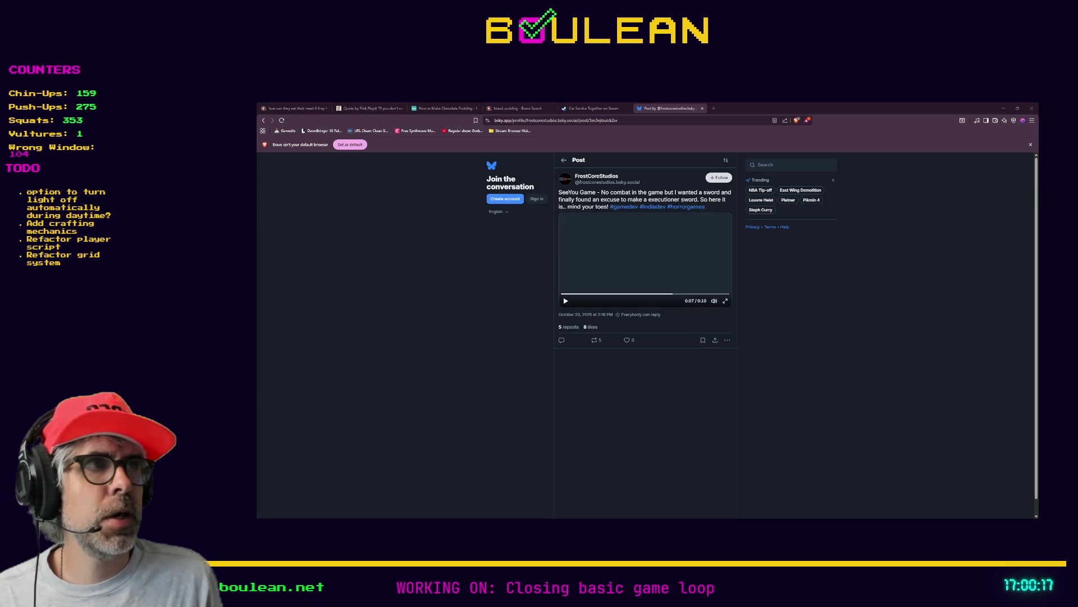
key(alt+Tab)
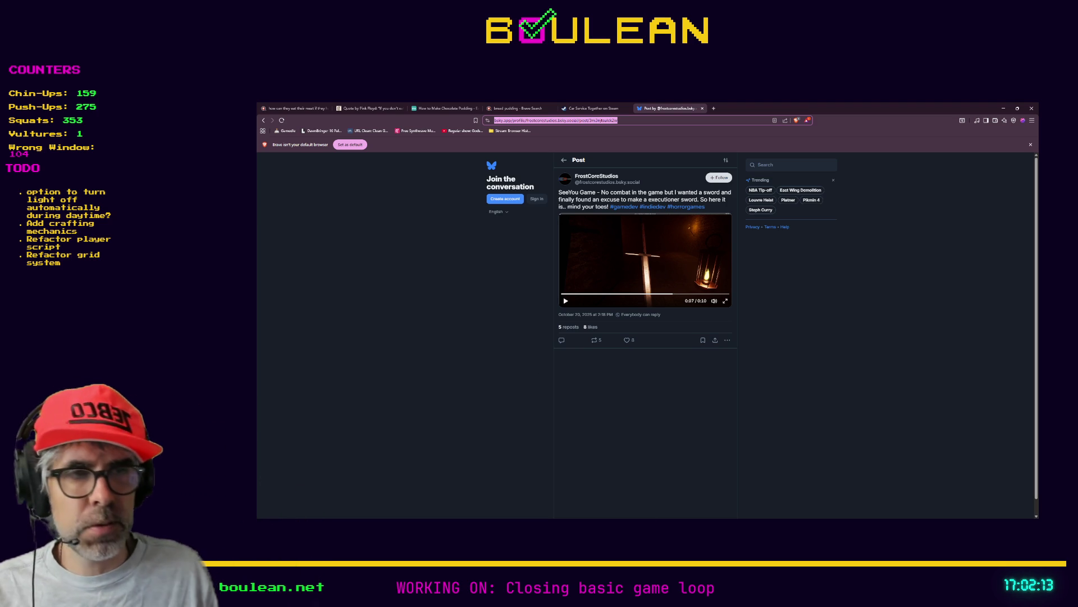
click(1003, 108)
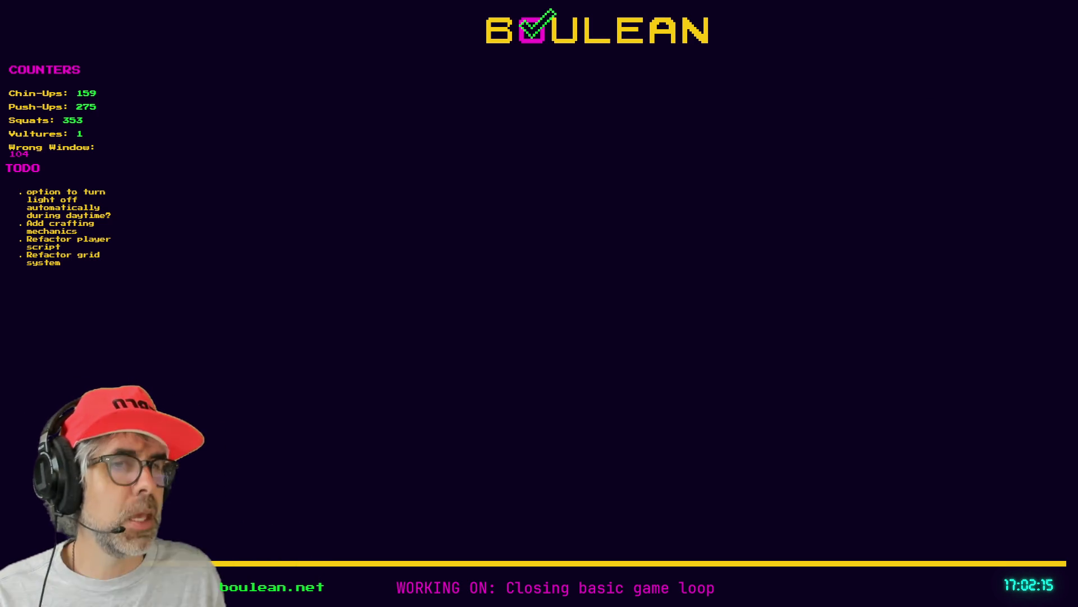
Return to Godot, place the cursor after else on line 60, and save the scene.
key(alt+Tab)
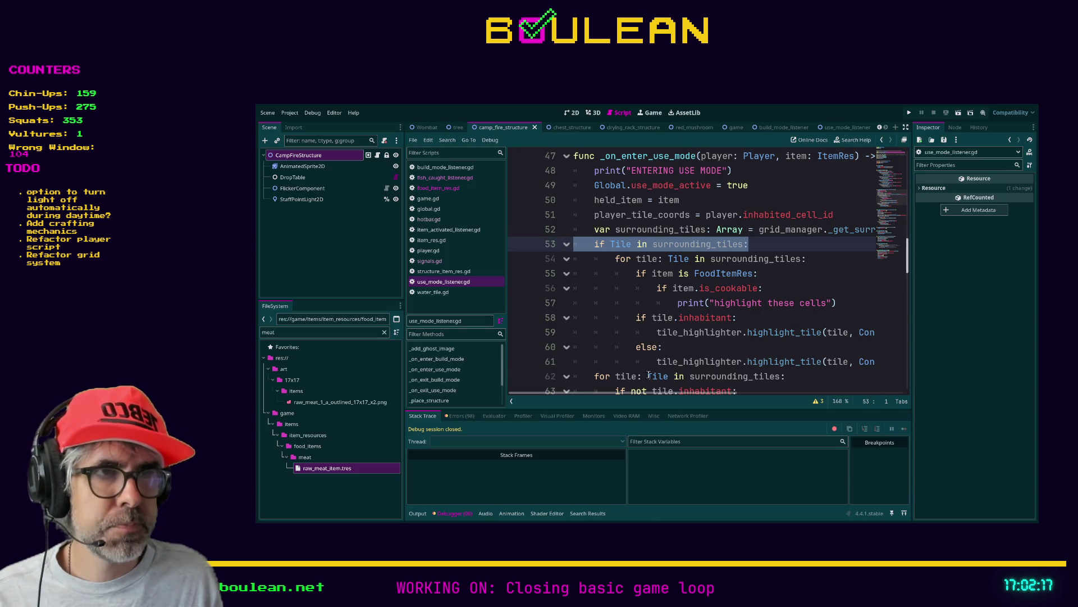
click(604, 363)
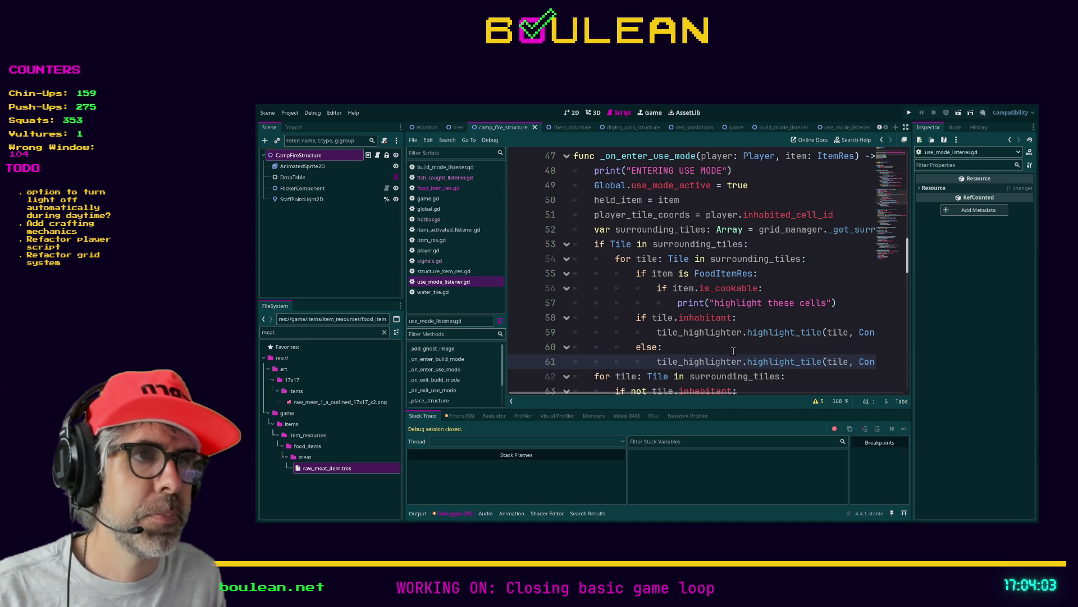
click(714, 347)
key(ctrl+s)
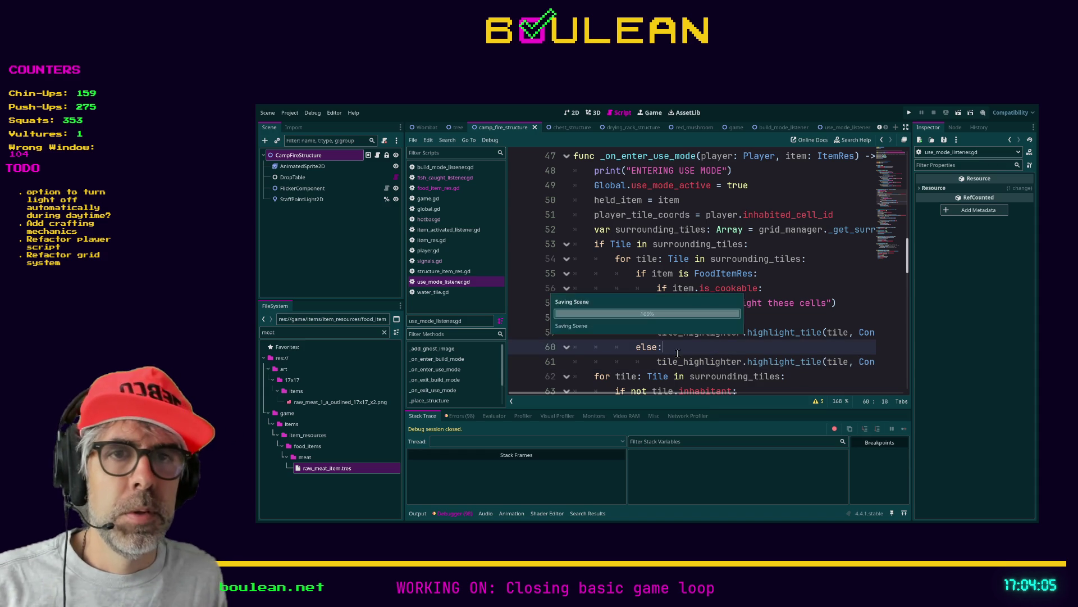
Replace the 'meat' FileSystem filter with a shorter search and open the CampFireStructure script.
click(360, 330)
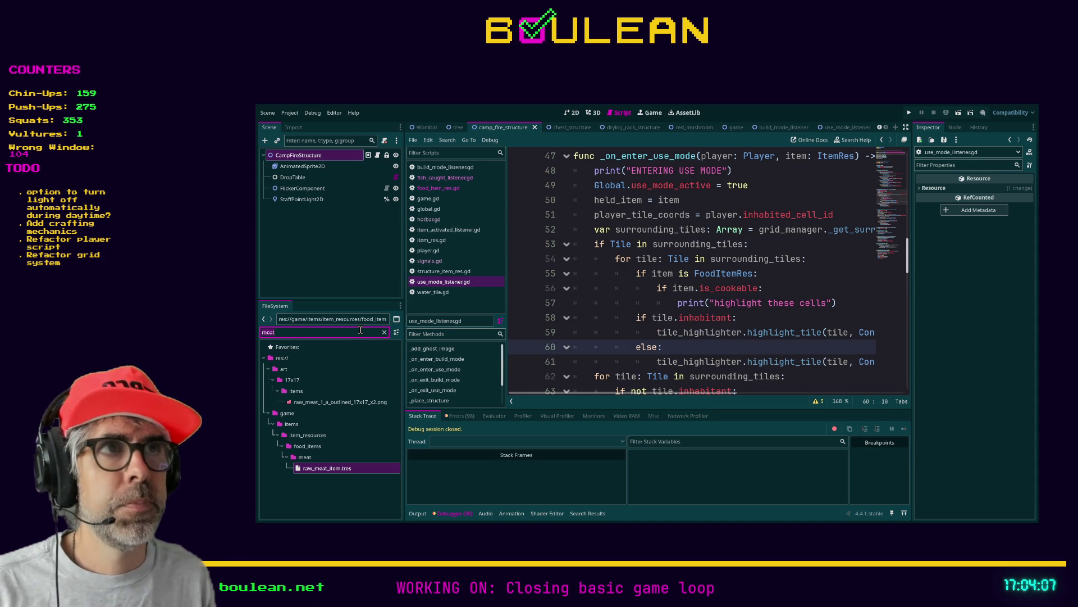
key(ctrl+a)
text(cmpa)
key(BackSpace)
key(BackSpace)
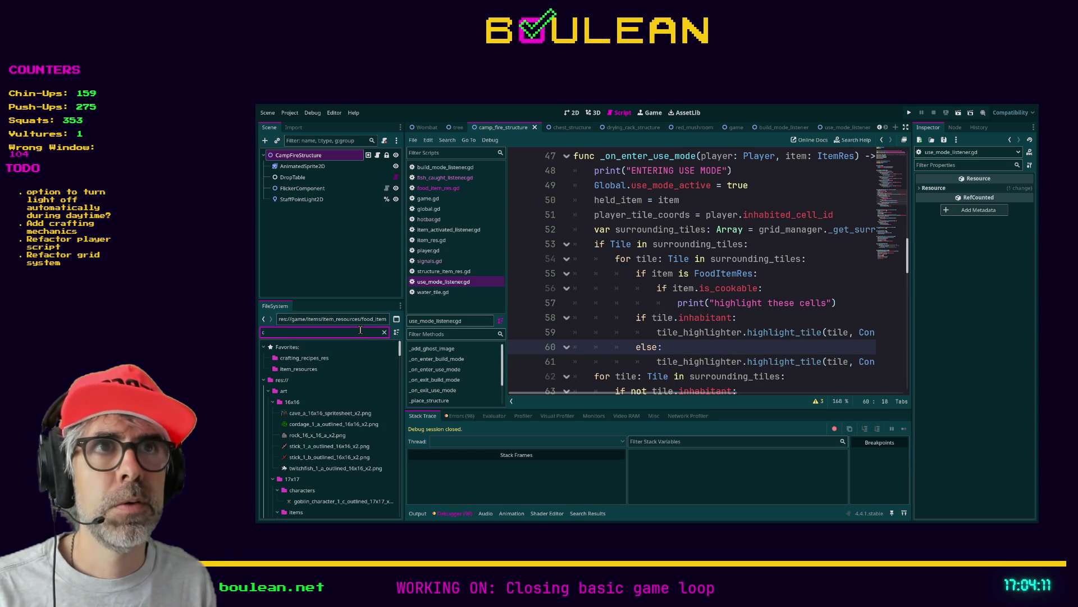
click(379, 157)
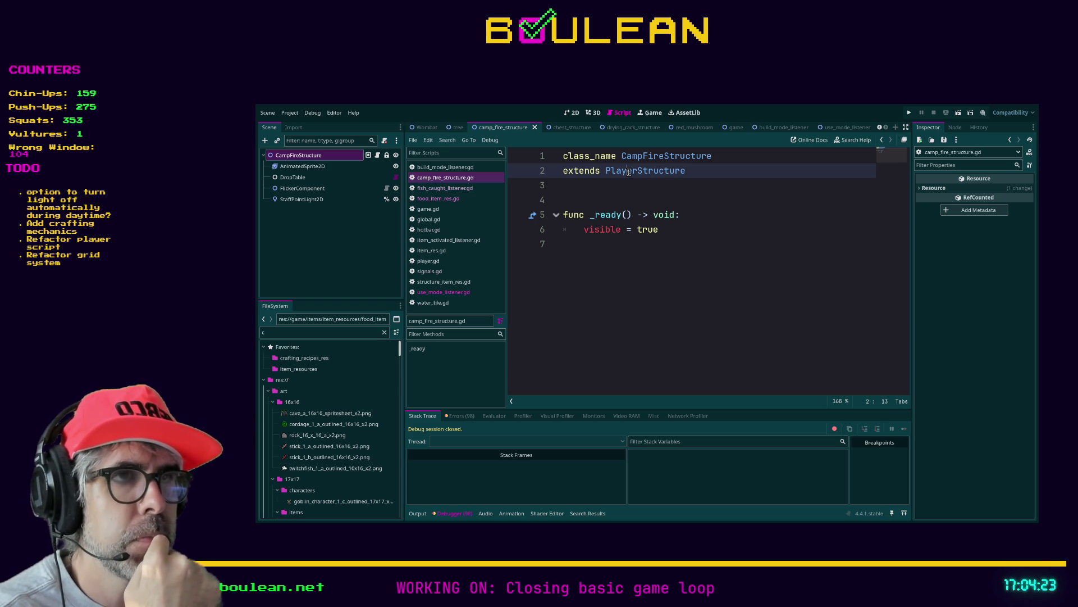
Ctrl+click PlayerStructure to open player_structure.gd and go to the line below extends.
key(ctrl)
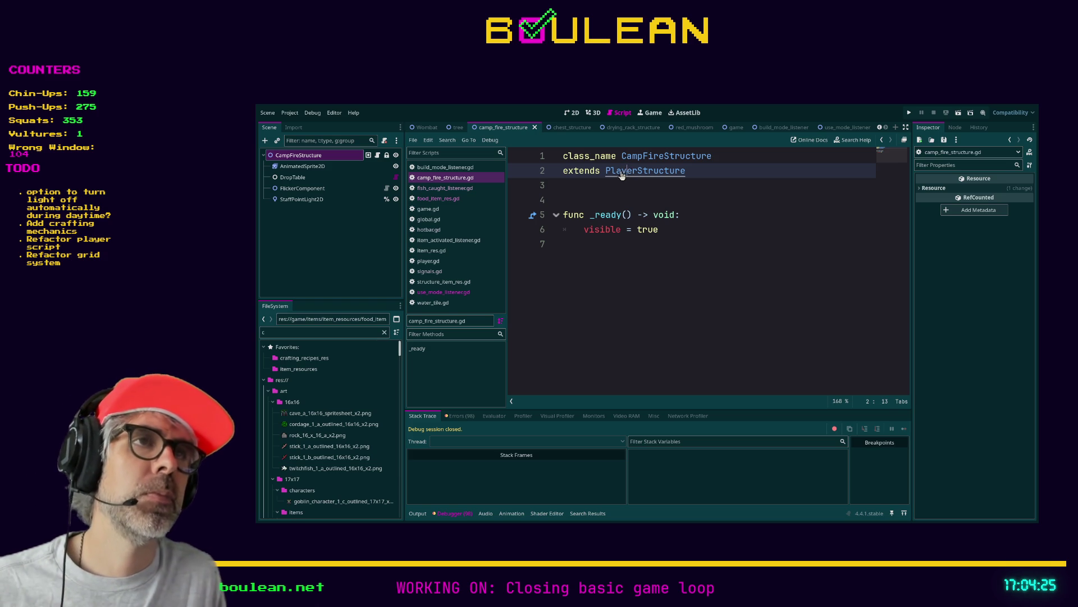
ctrl+click(622, 175)
click(595, 200)
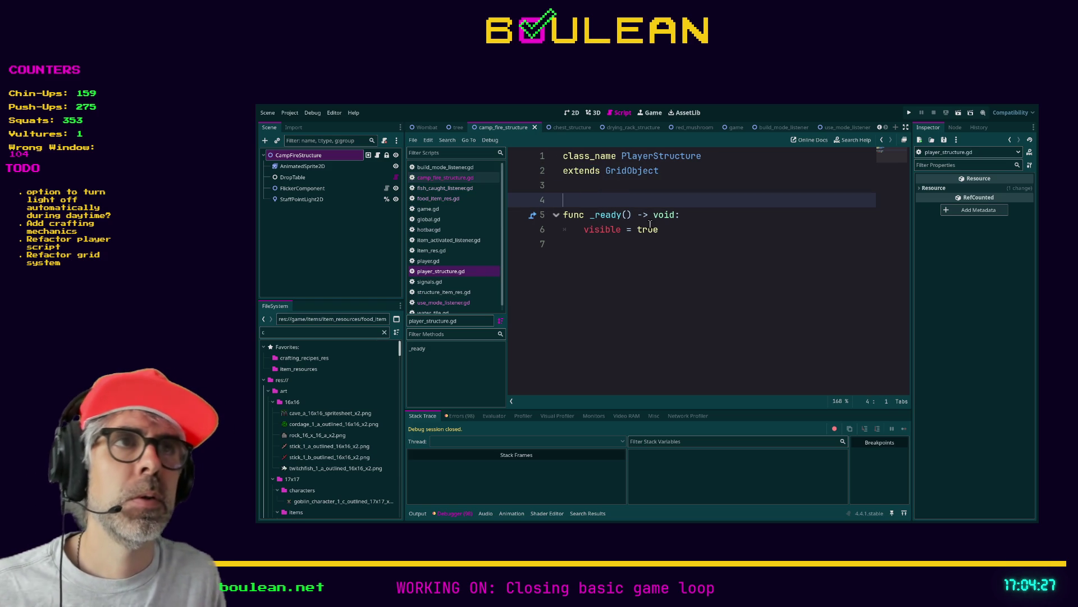
key(Return)
key(Up)
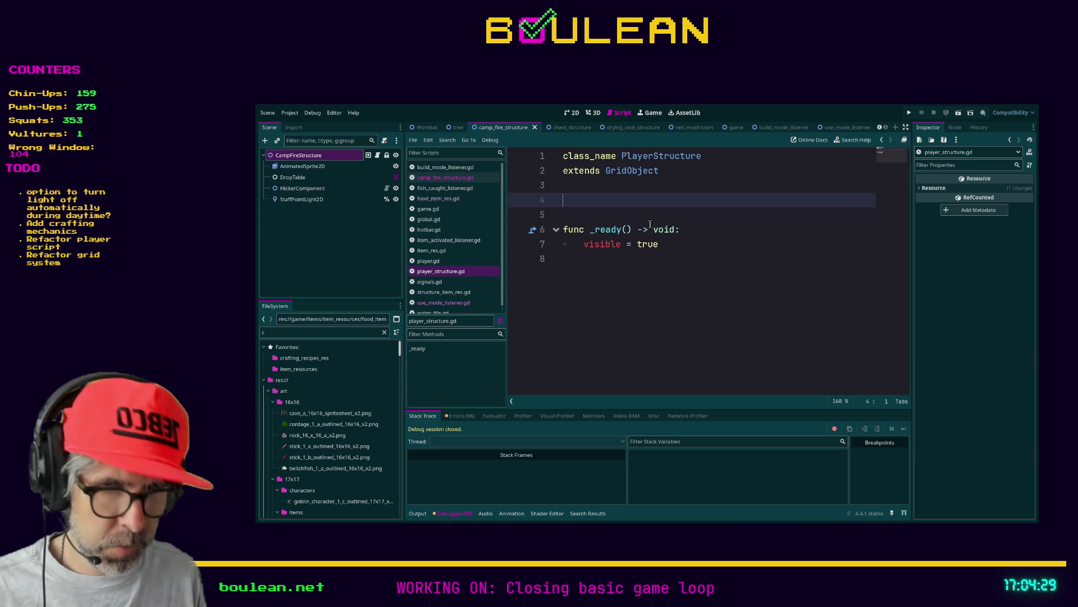
text(@)
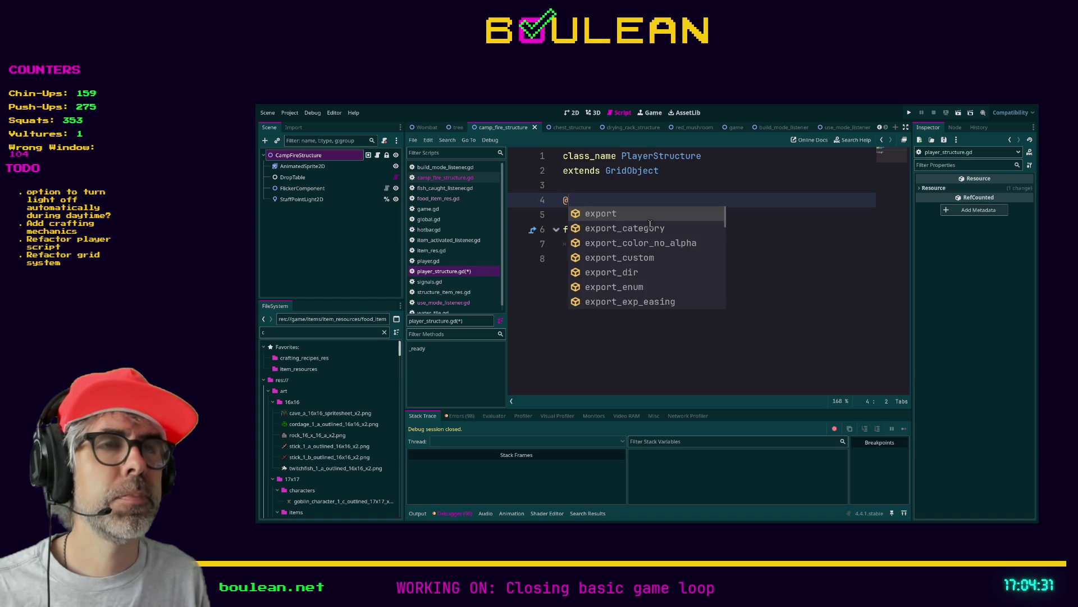
text(export var)
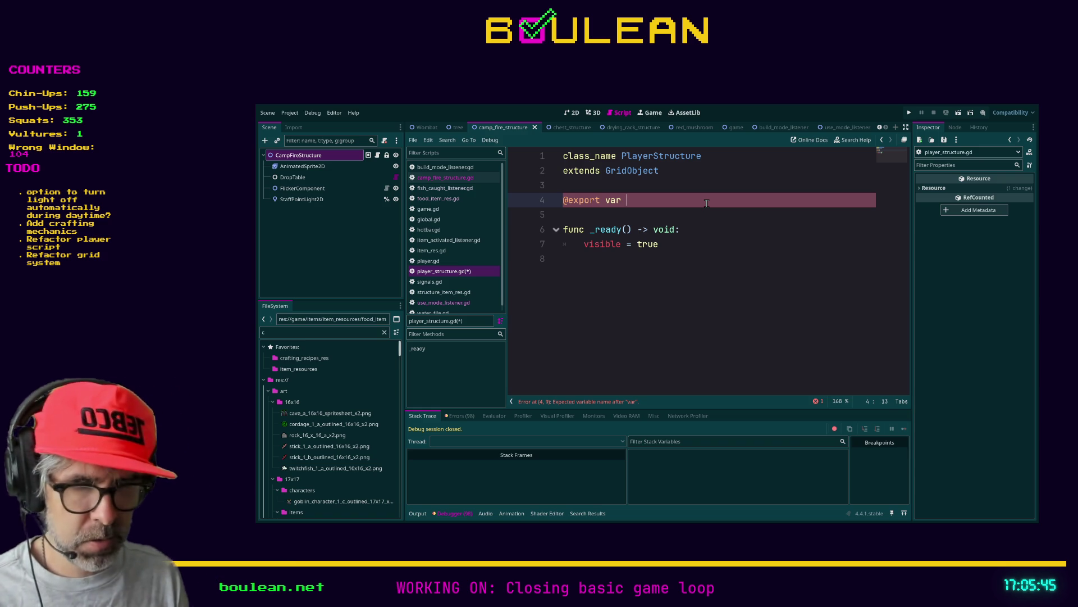
text(heat_s)
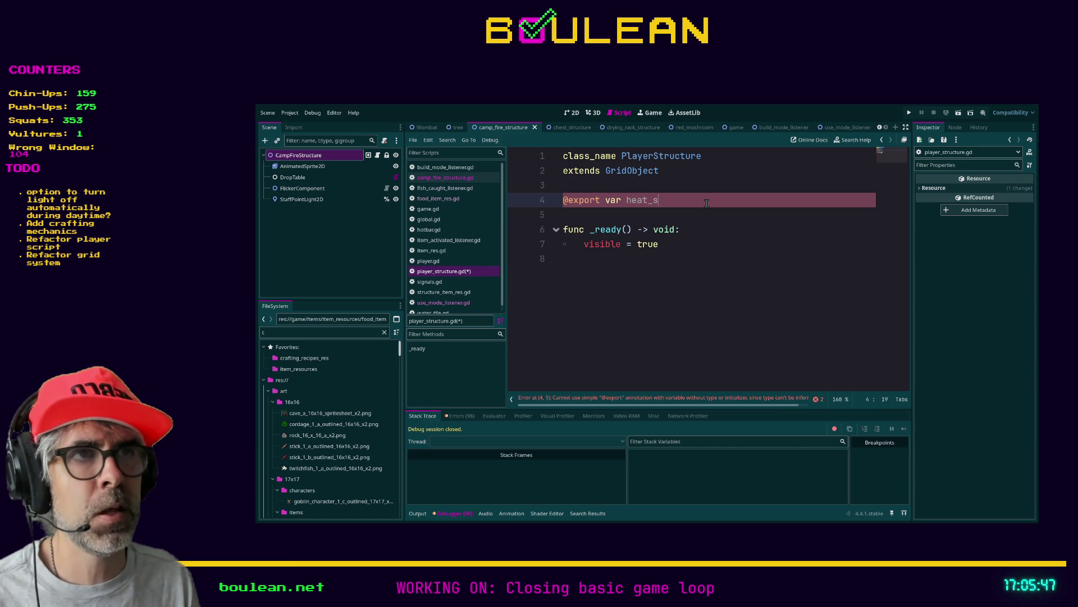
text(ource)
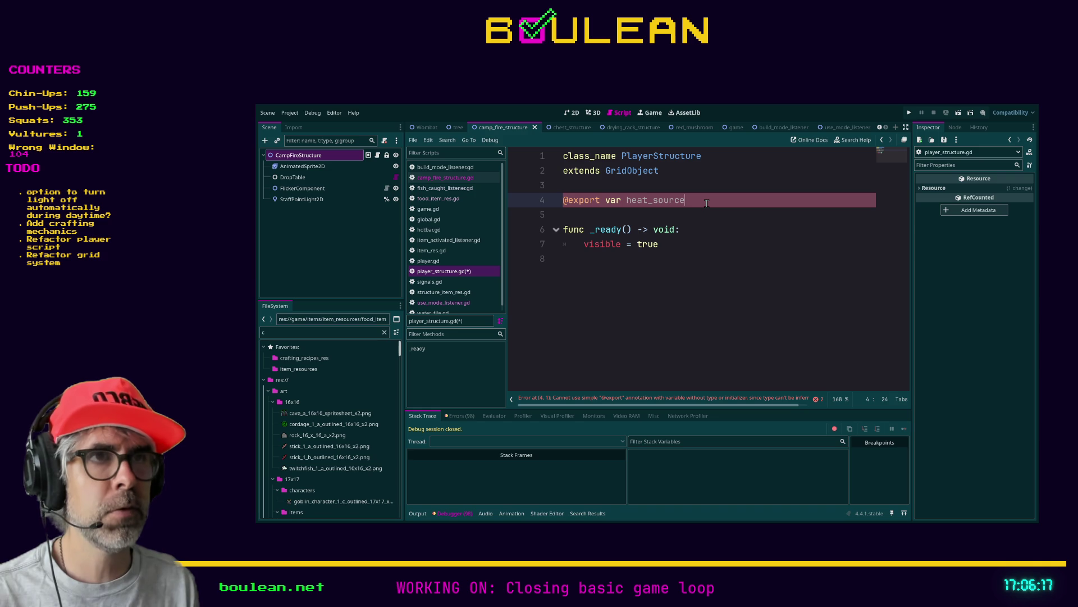
text(: bool =)
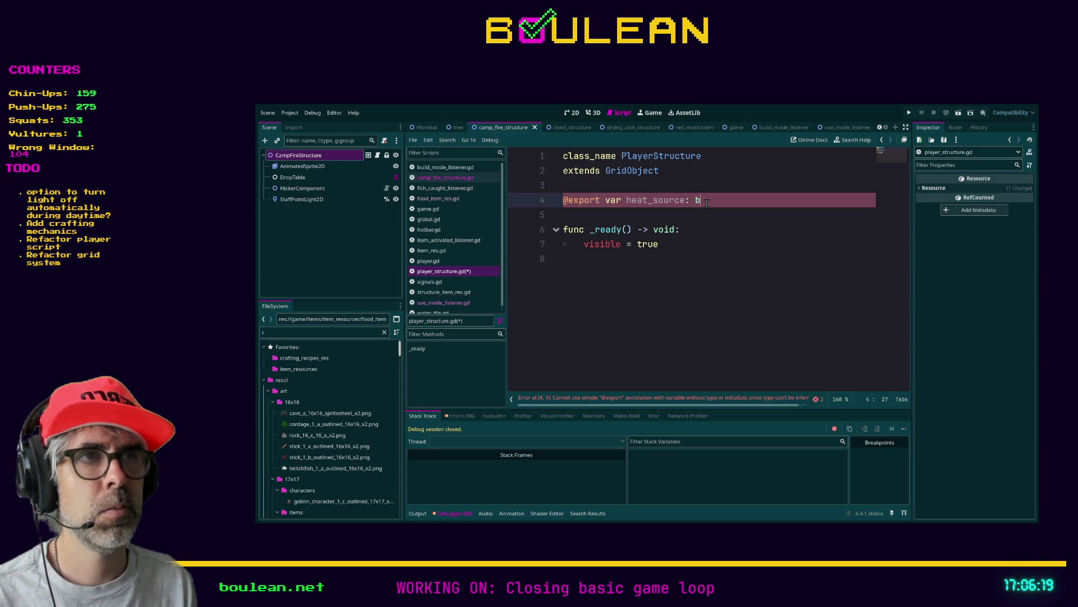
text( tr)
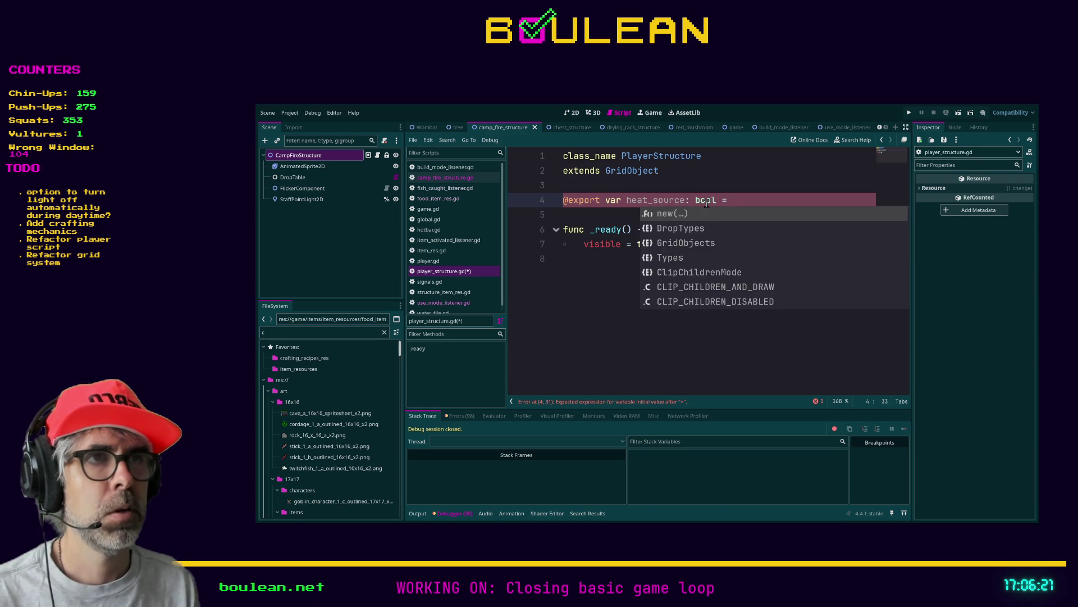
key(Return)
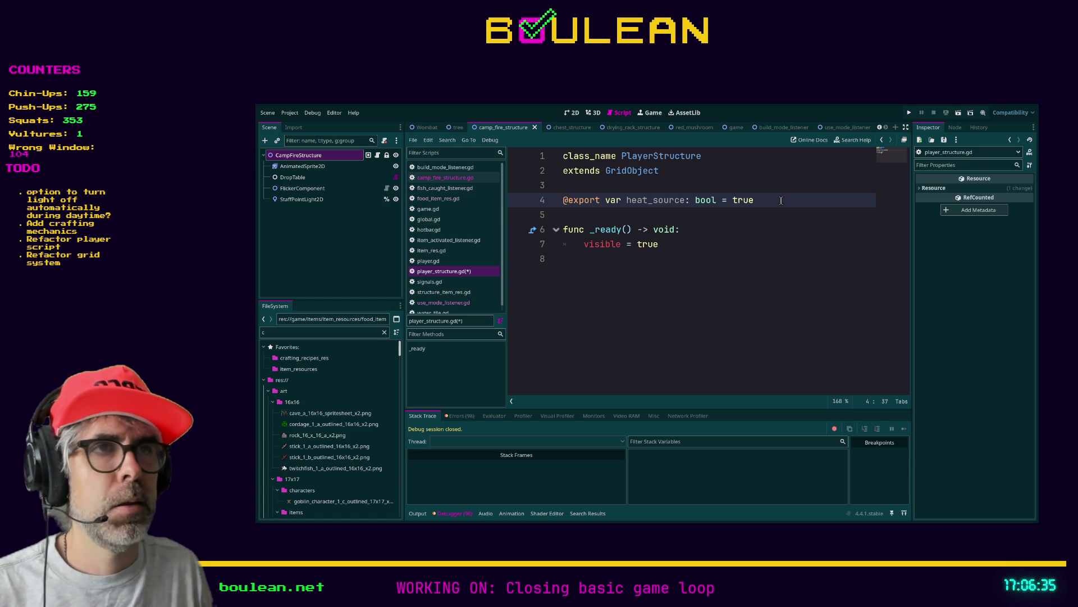
key(Home)
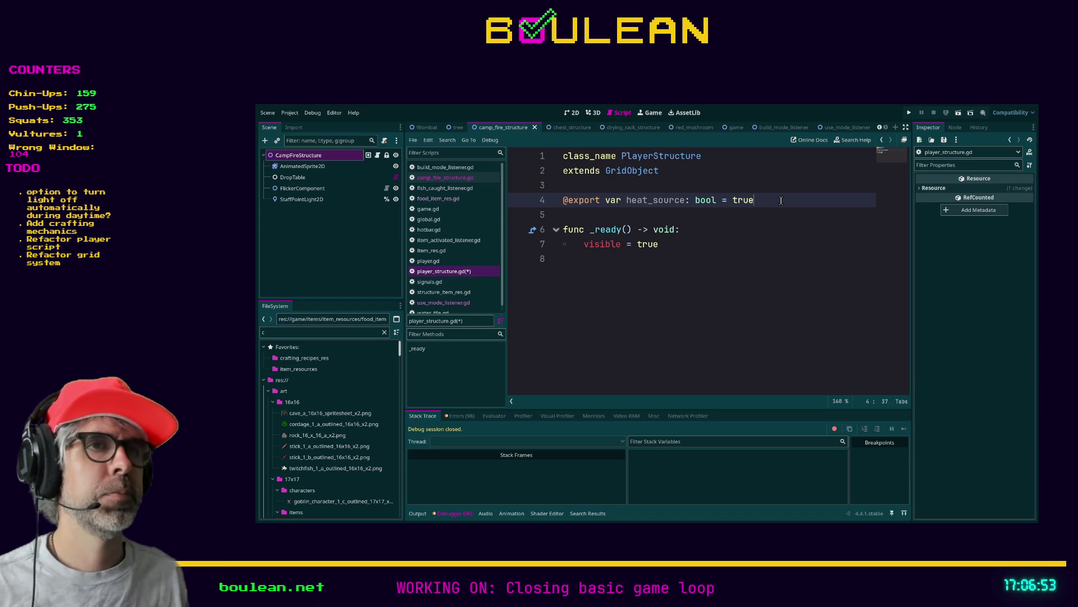
click(794, 263)
key(ctrl+s)
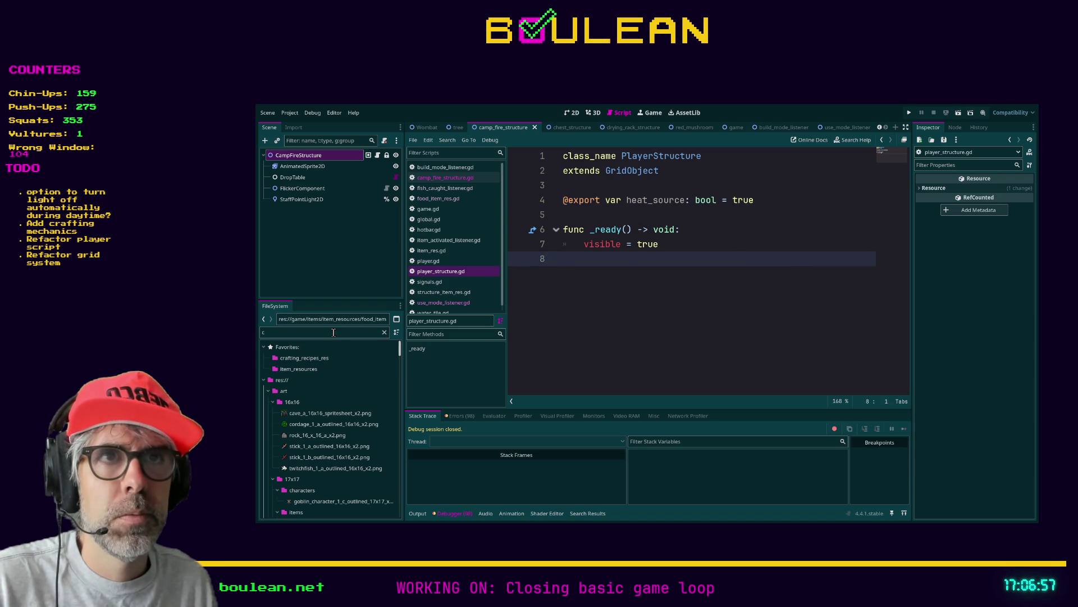
Make heat_source default to false, tick Heat Source on CampFireStructure, and save.
click(303, 166)
click(298, 155)
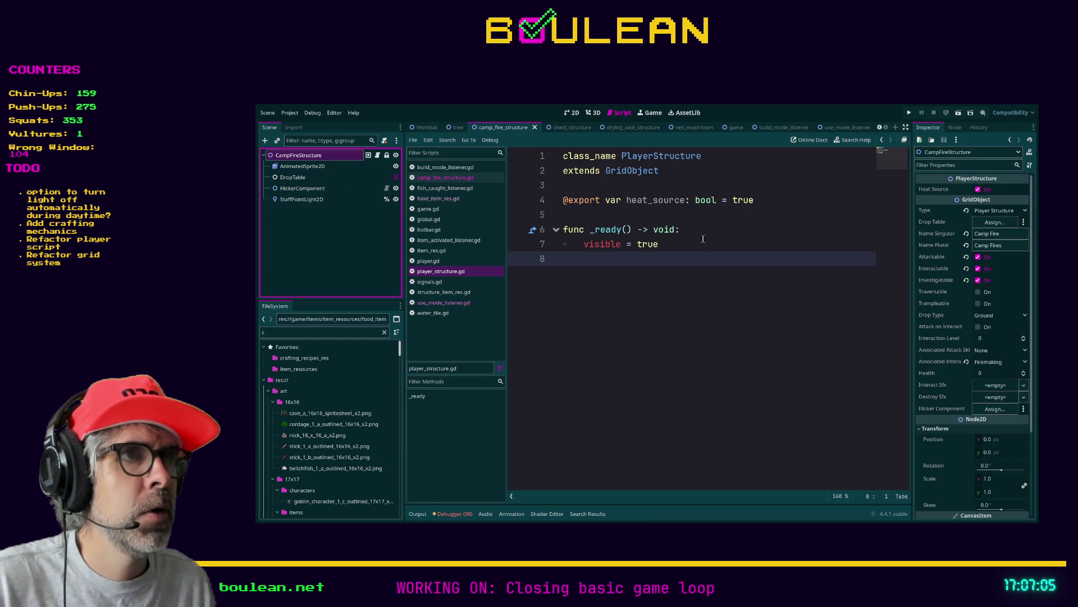
click(769, 204)
double_click(742, 201)
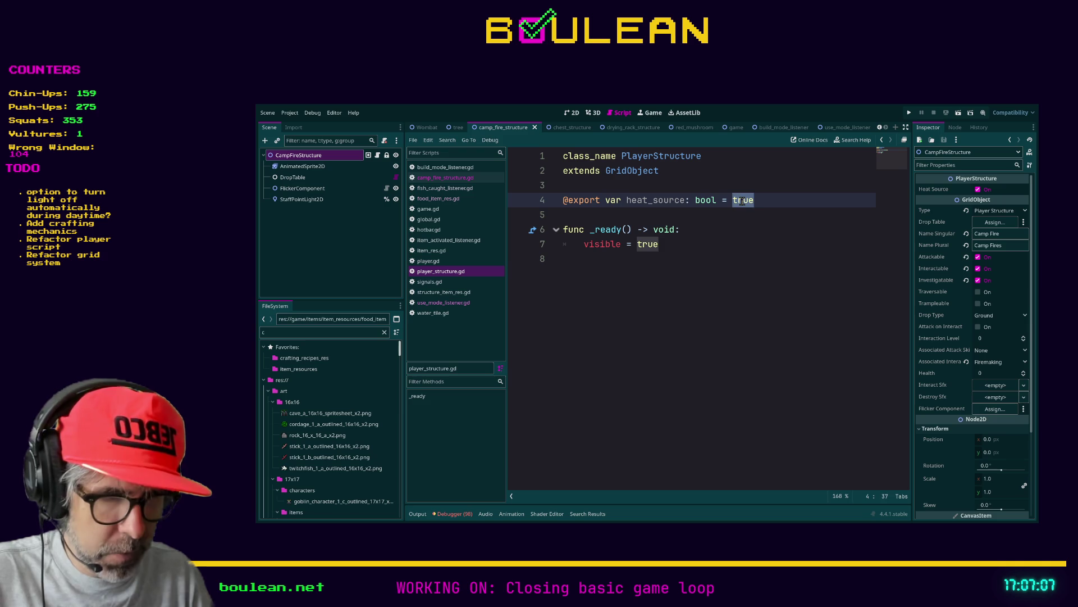
text(false)
key(Return)
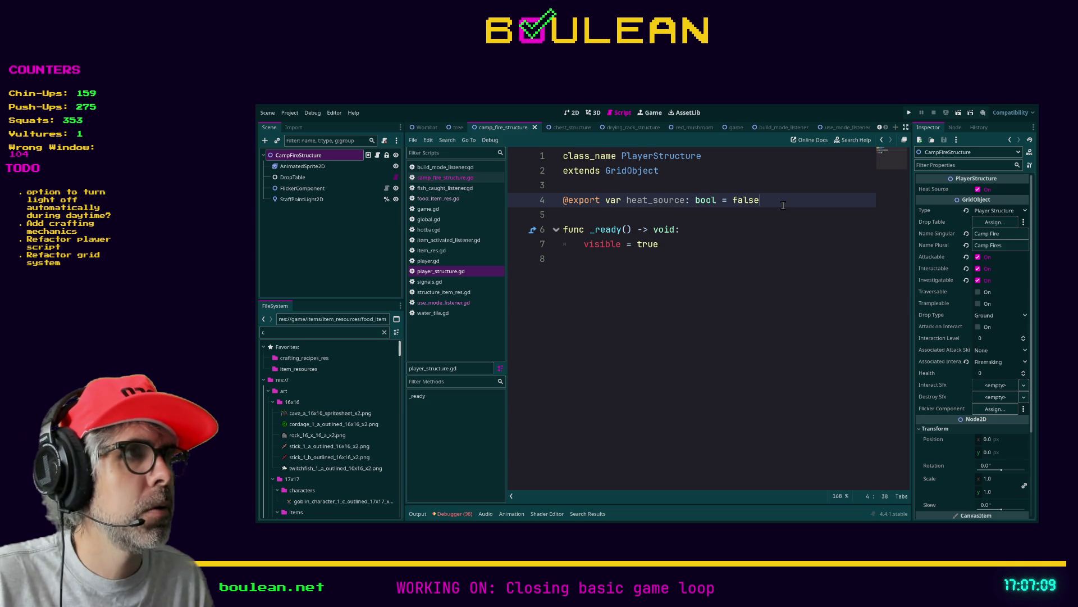
click(978, 191)
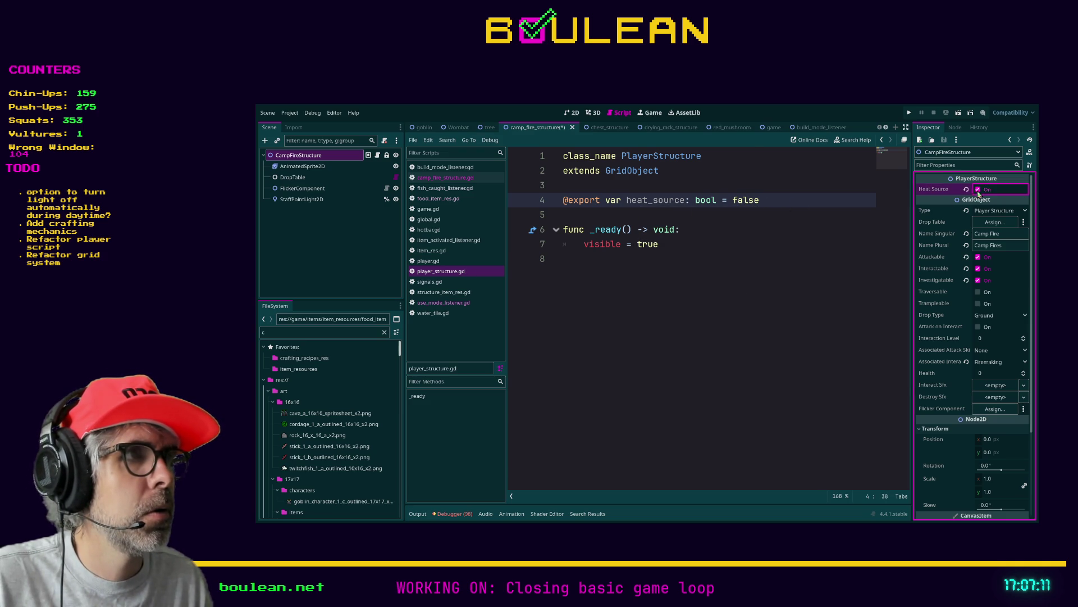
click(809, 247)
key(ctrl+s)
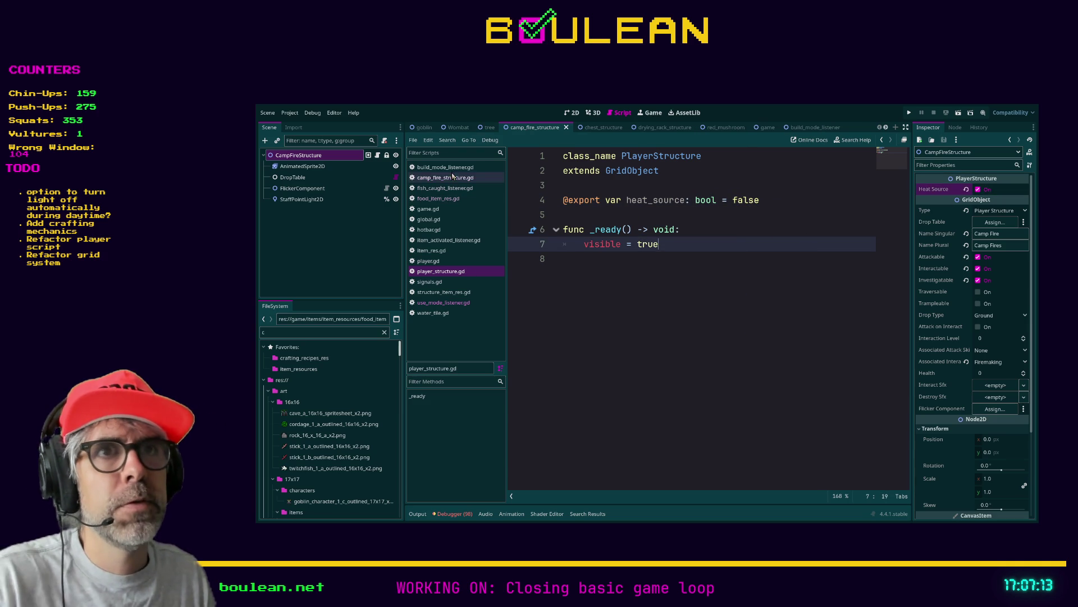
Switch from camp_fire_structure.gd to use_mode_listener.gd and place the caret at the end of line 54.
click(452, 178)
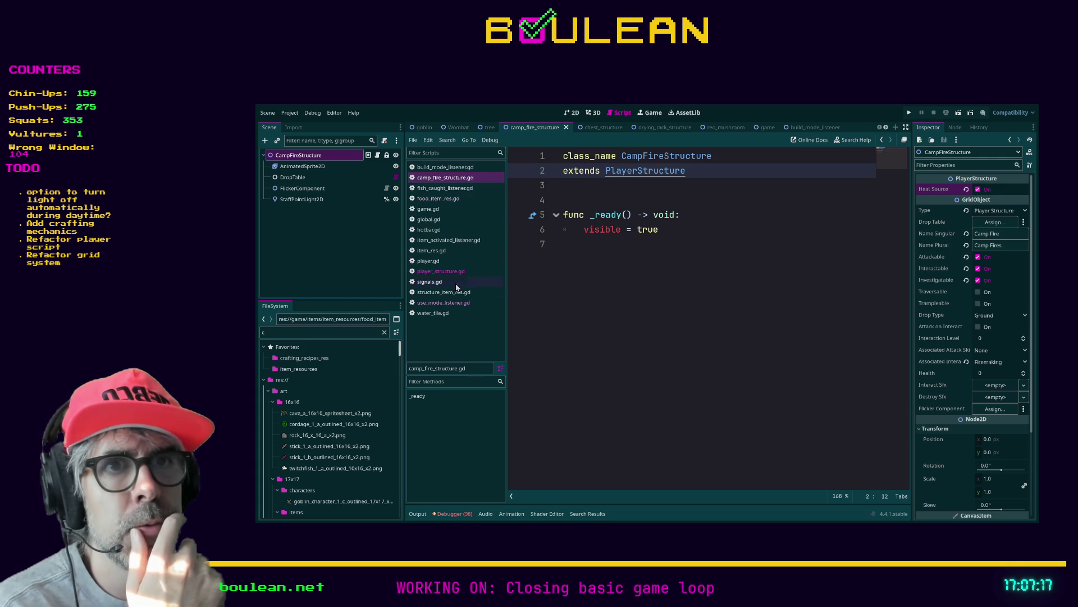
click(450, 303)
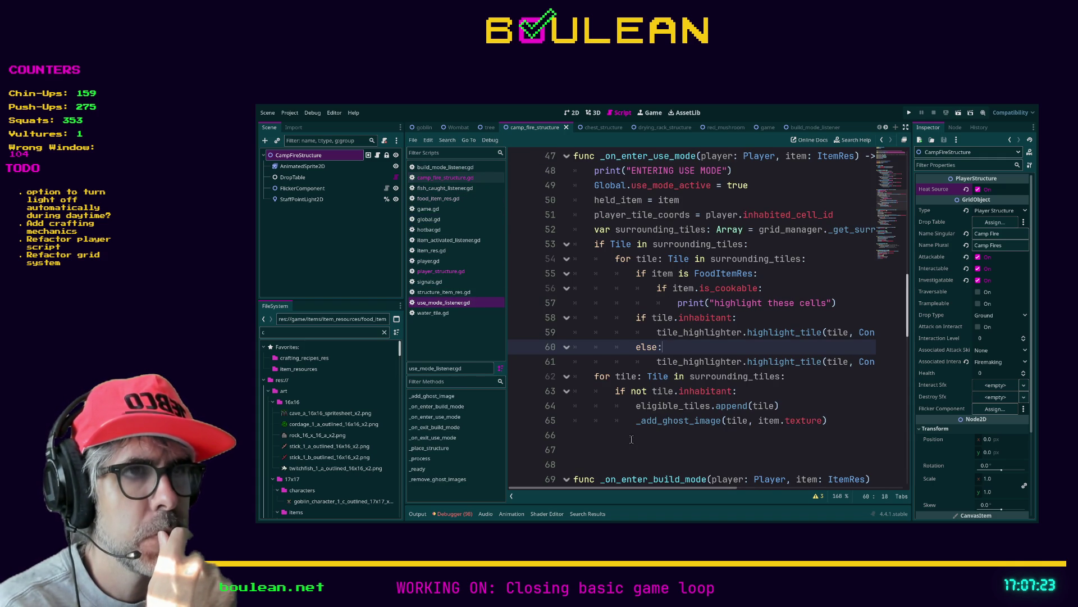
scroll(608, 489, right, 2)
scroll(607, 490, left, 2)
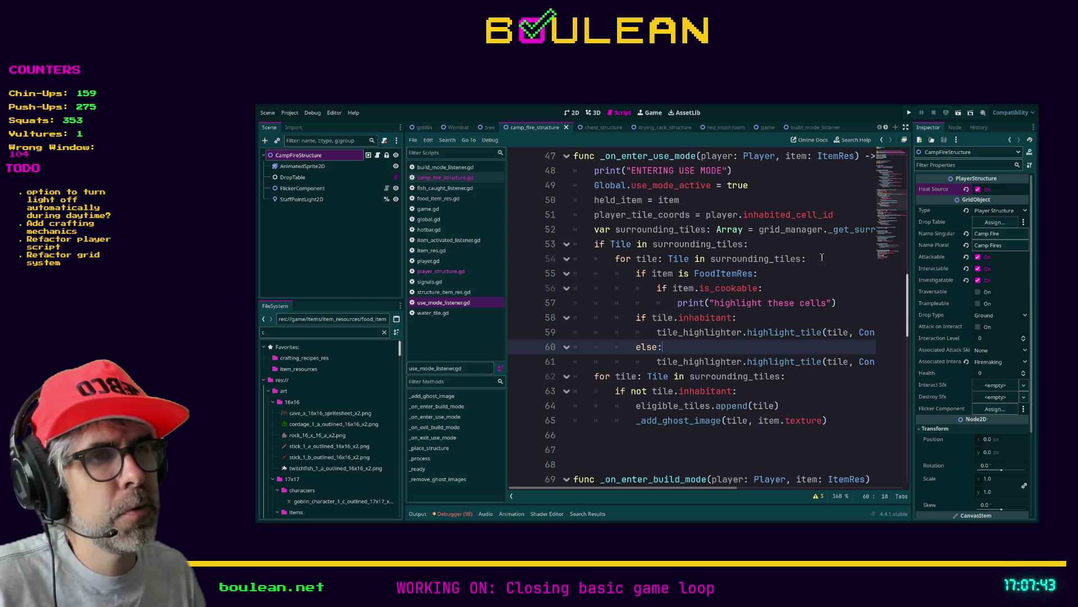
click(822, 258)
Add 'if tile.inhabitant:' inside the loop and indent lines 56–62 beneath it.
key(Return)
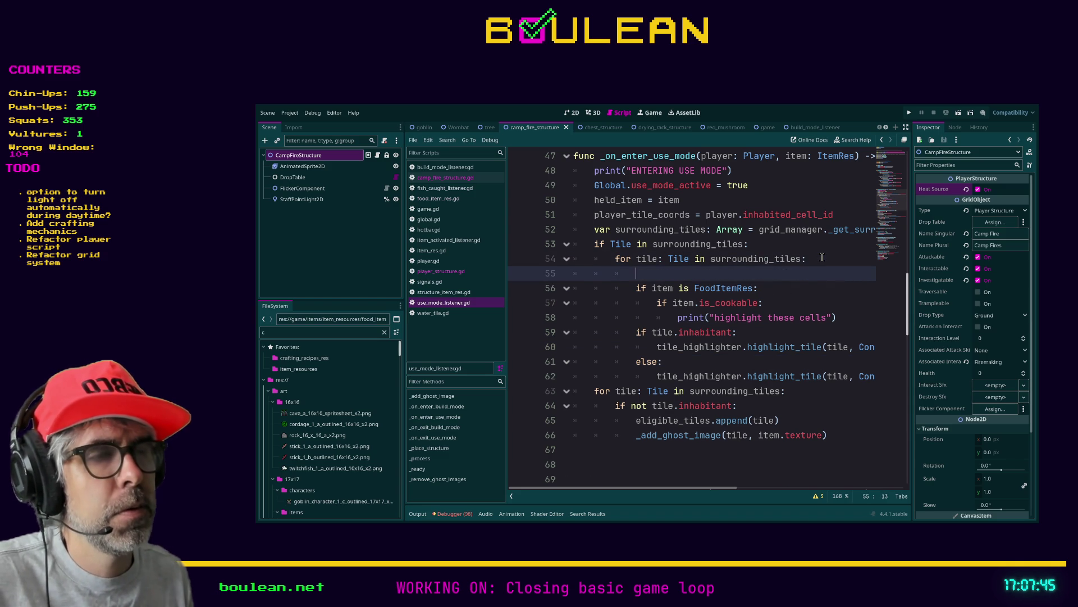
text(if )
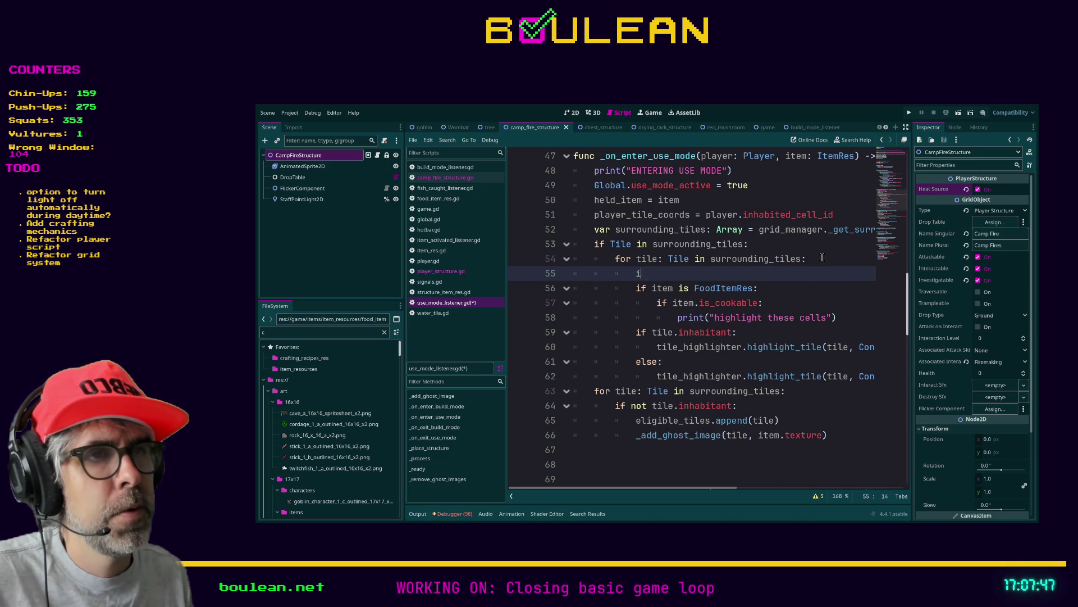
text(tile.inhabitant)
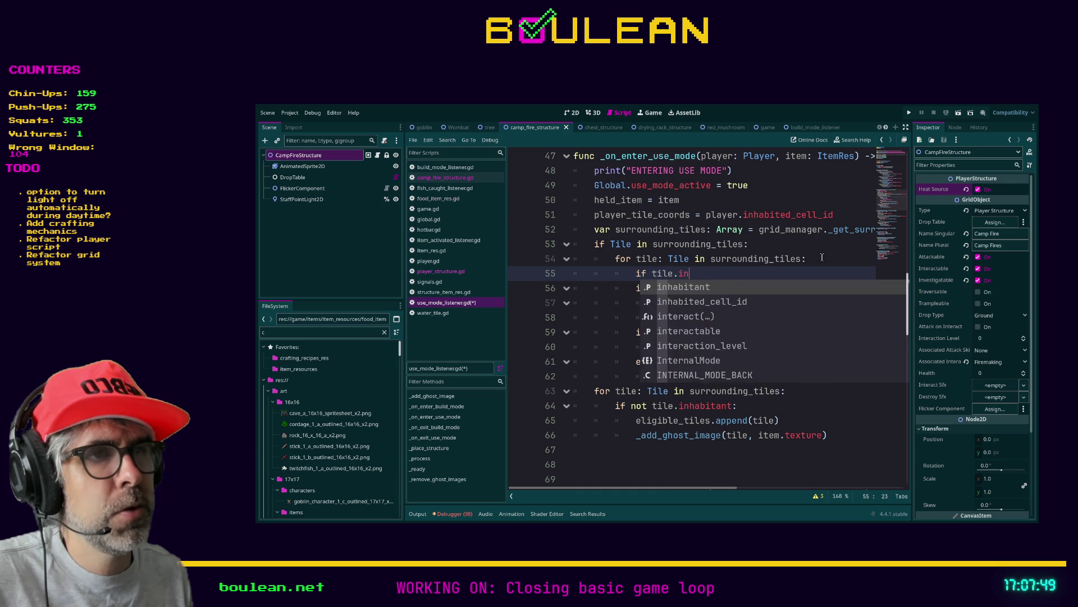
text(:)
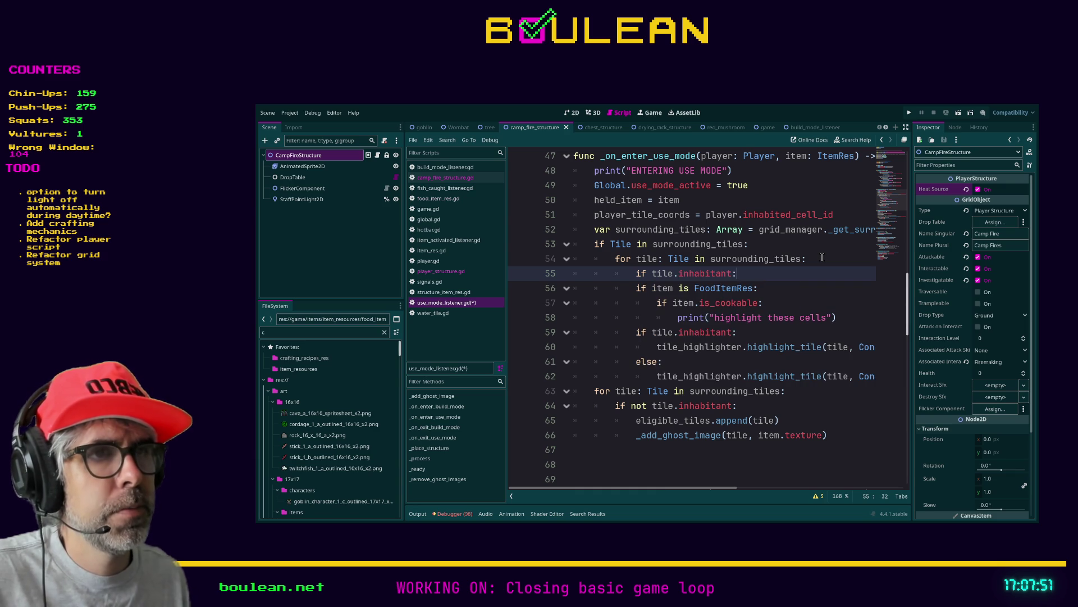
click(765, 374)
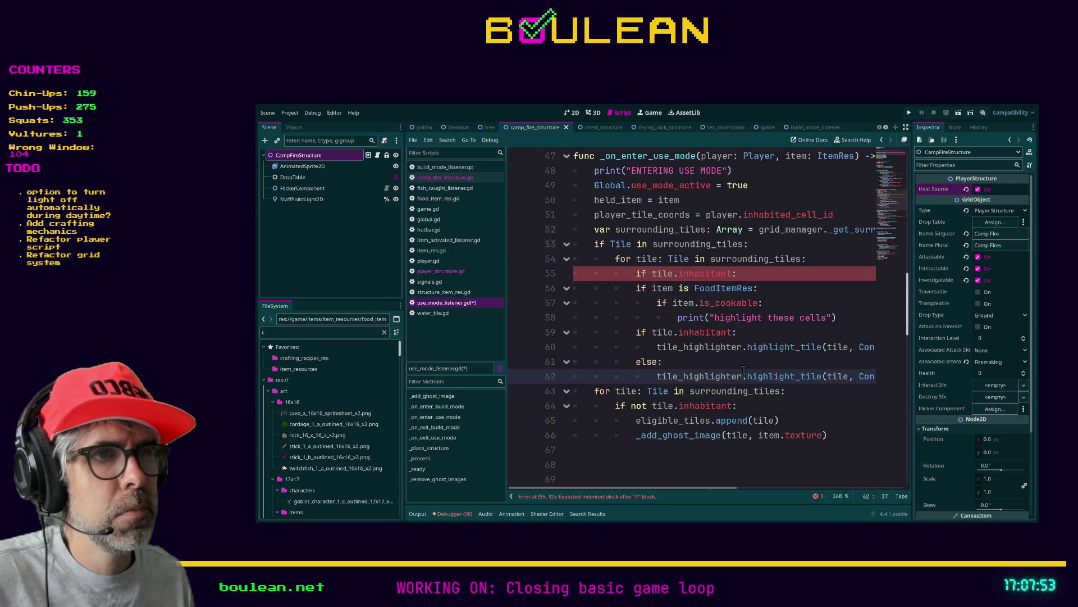
key(shift+End)
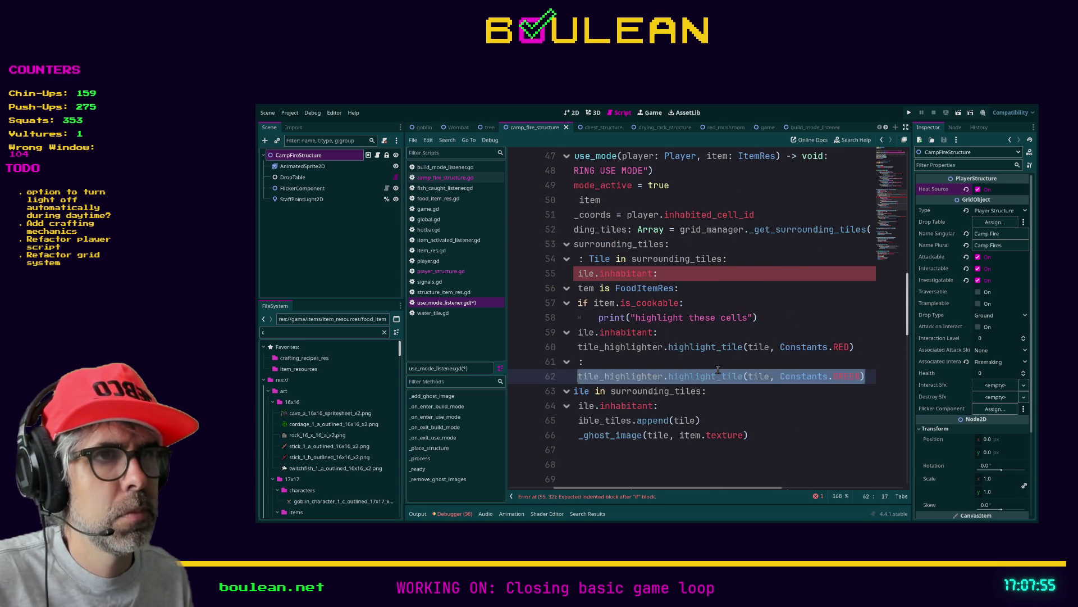
key(shift+Up)
key(shift+Up)
key(shift+Home)
key(shift+Up)
key(shift+Up)
key(shift+Up)
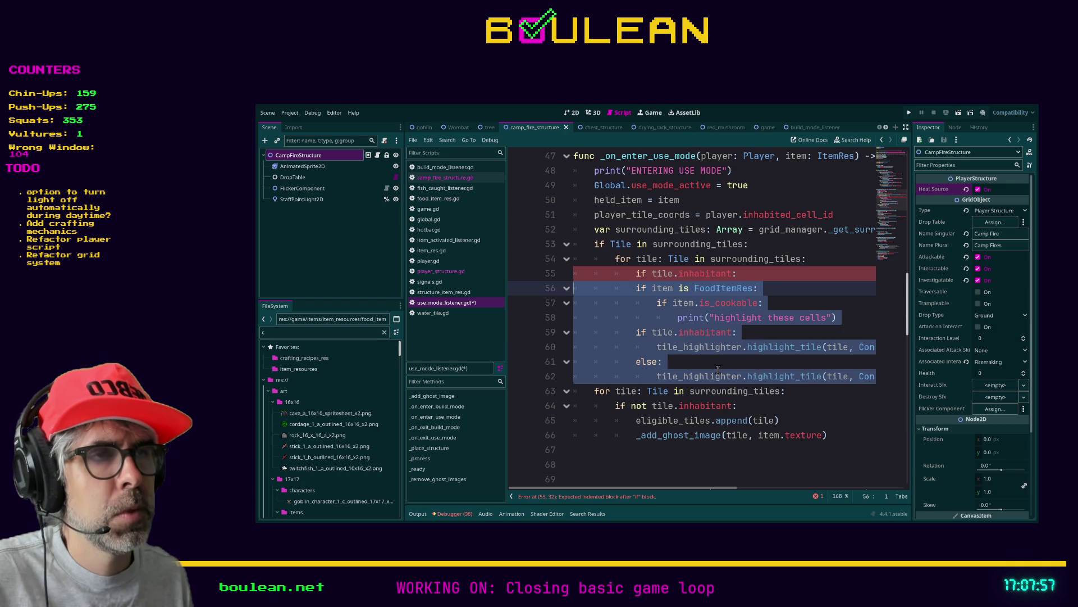
key(Tab)
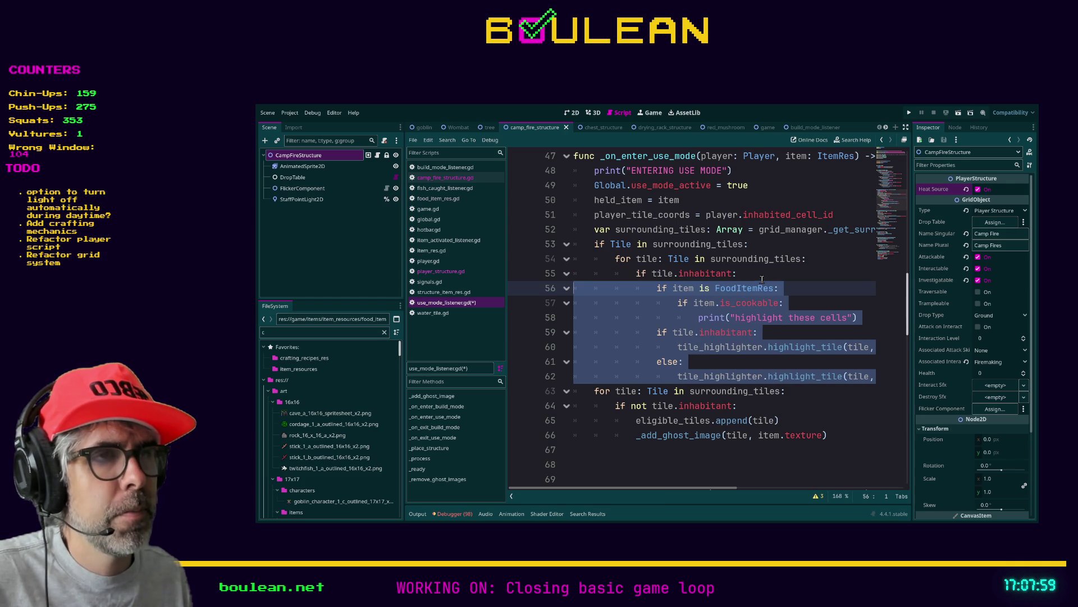
click(763, 274)
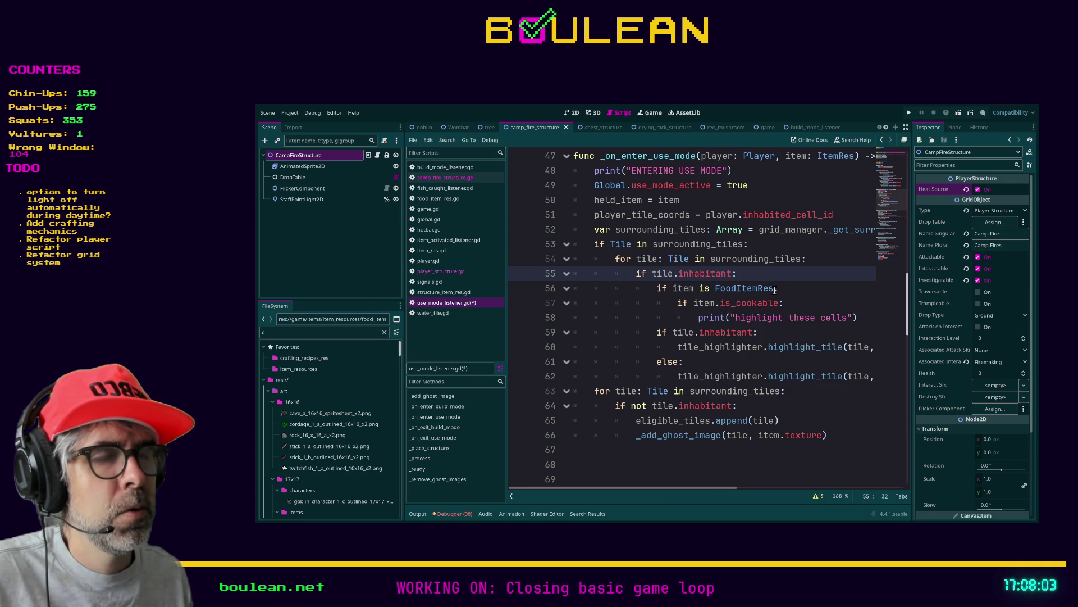
Append 'and tile.inhabitant.heat_source' to the FoodItemRes condition on line 56.
click(775, 289)
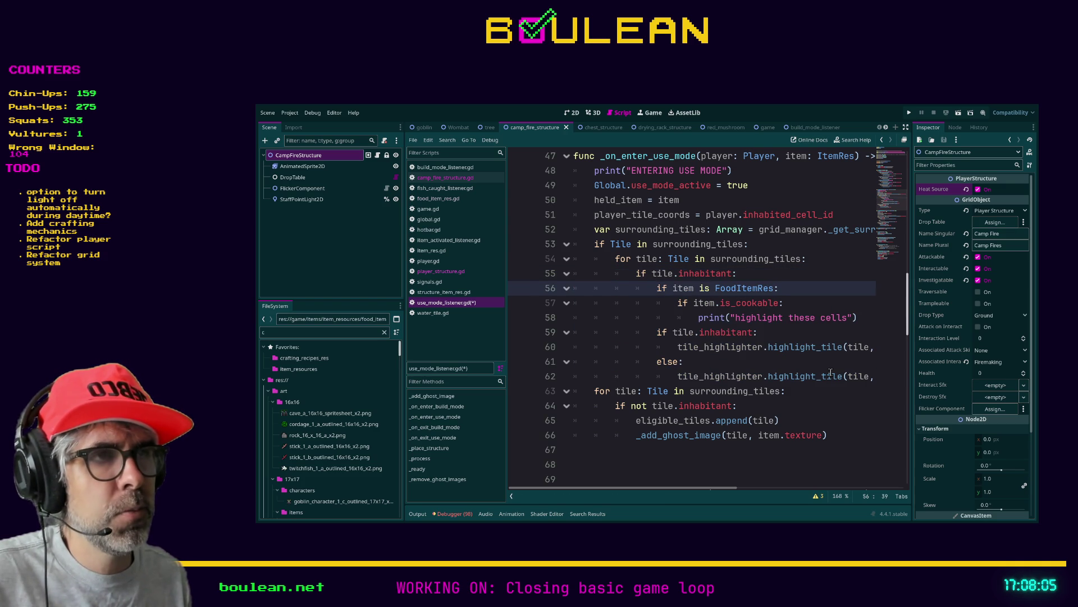
text(and )
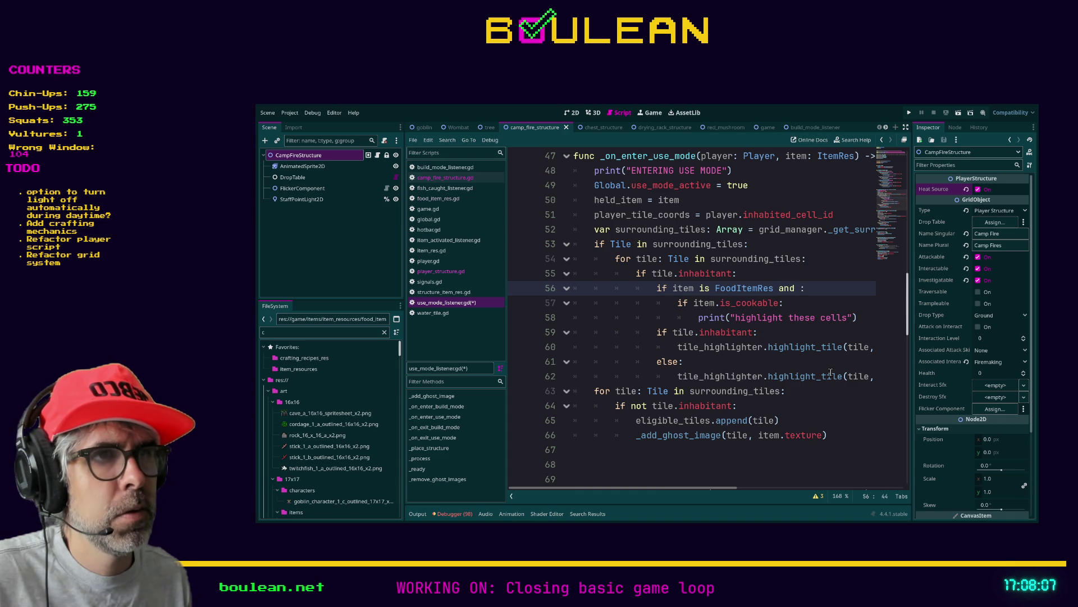
text(in)
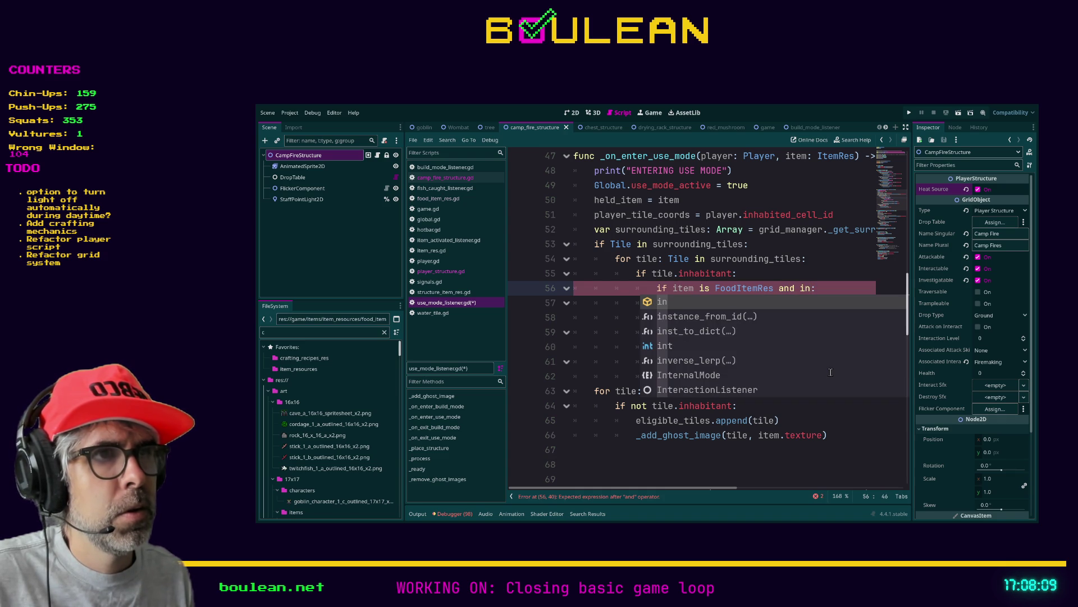
key(BackSpace)
key(BackSpace)
text(tile.in)
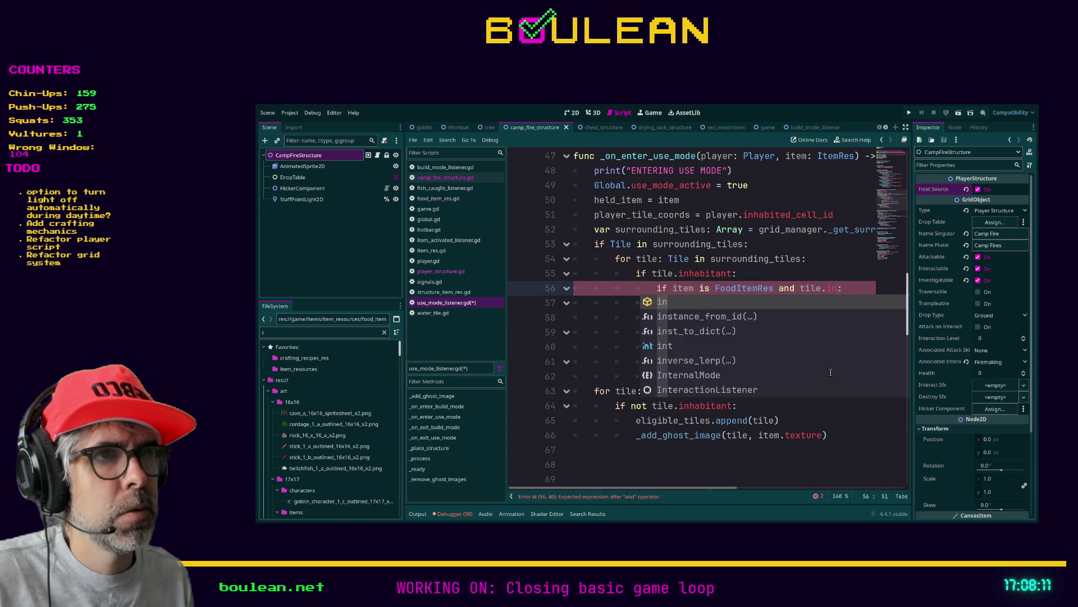
text(h)
key(Return)
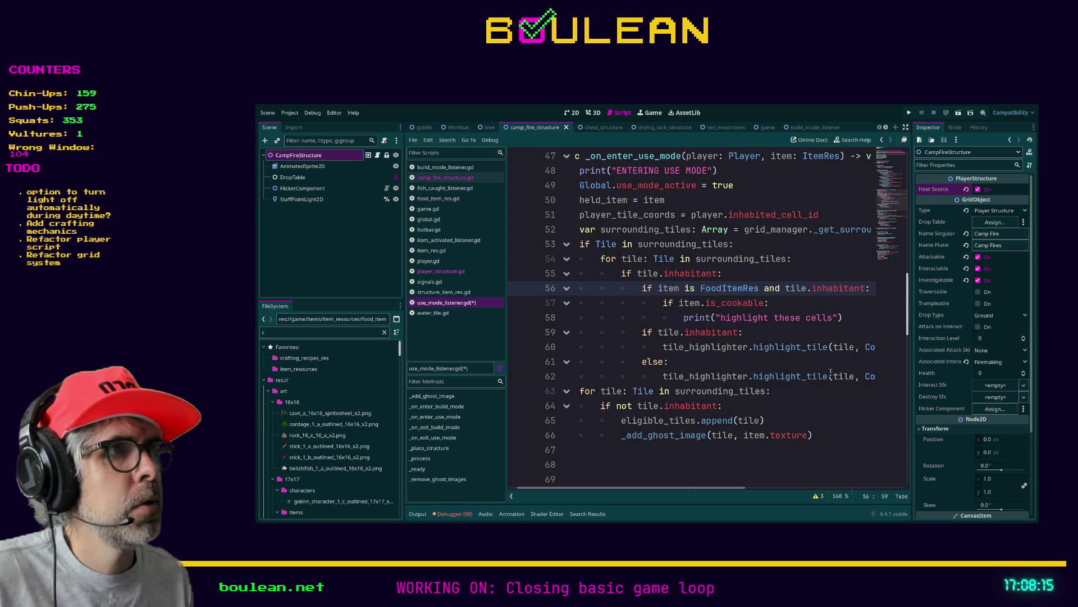
text(.heat)
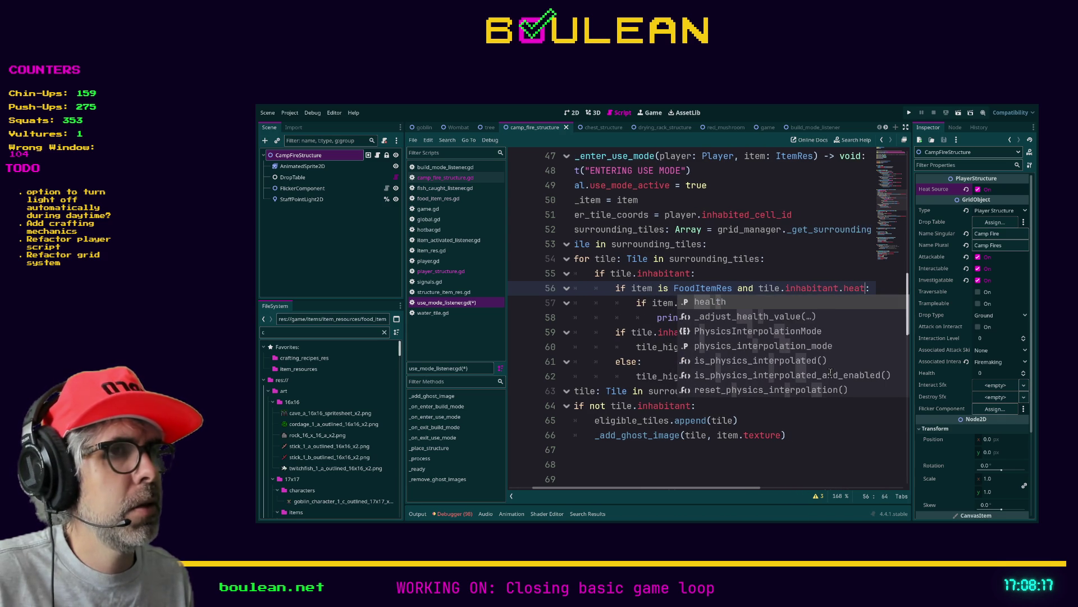
text(_source)
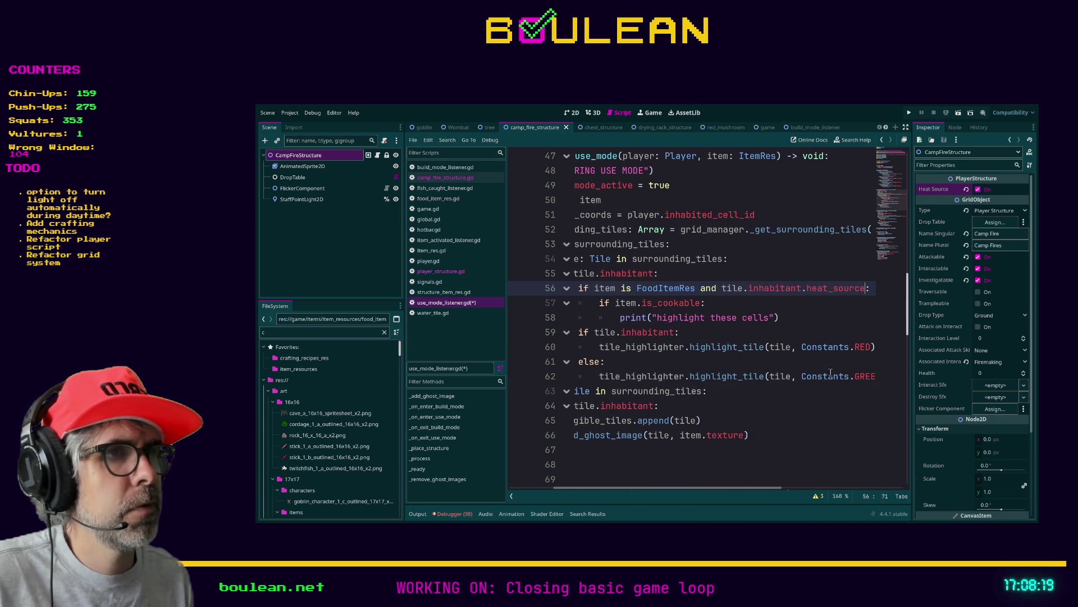
key(Down)
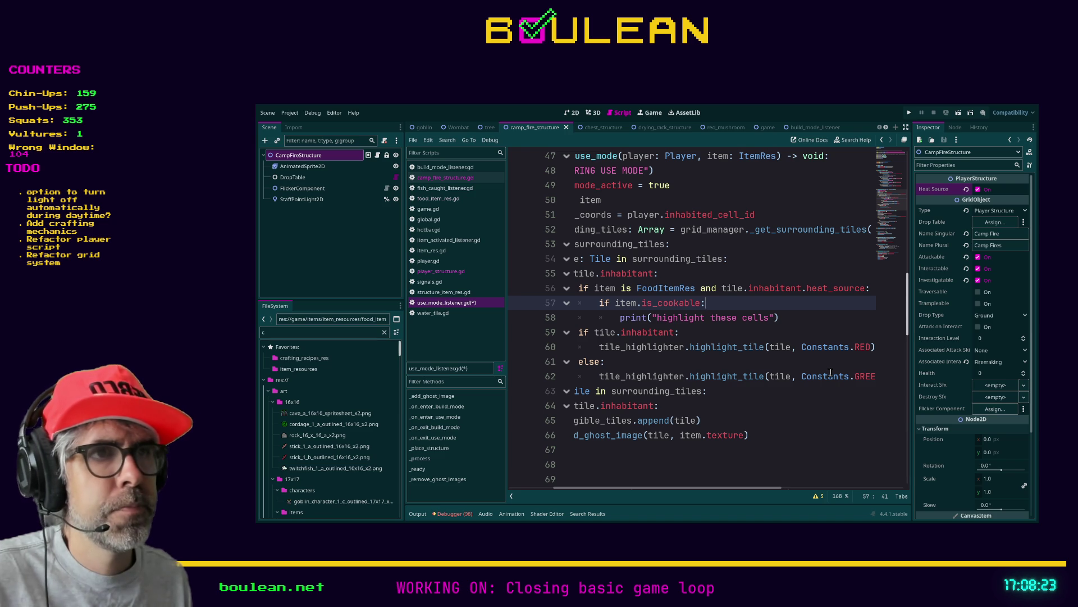
key(Up)
key(Up)
key(Up)
key(Home)
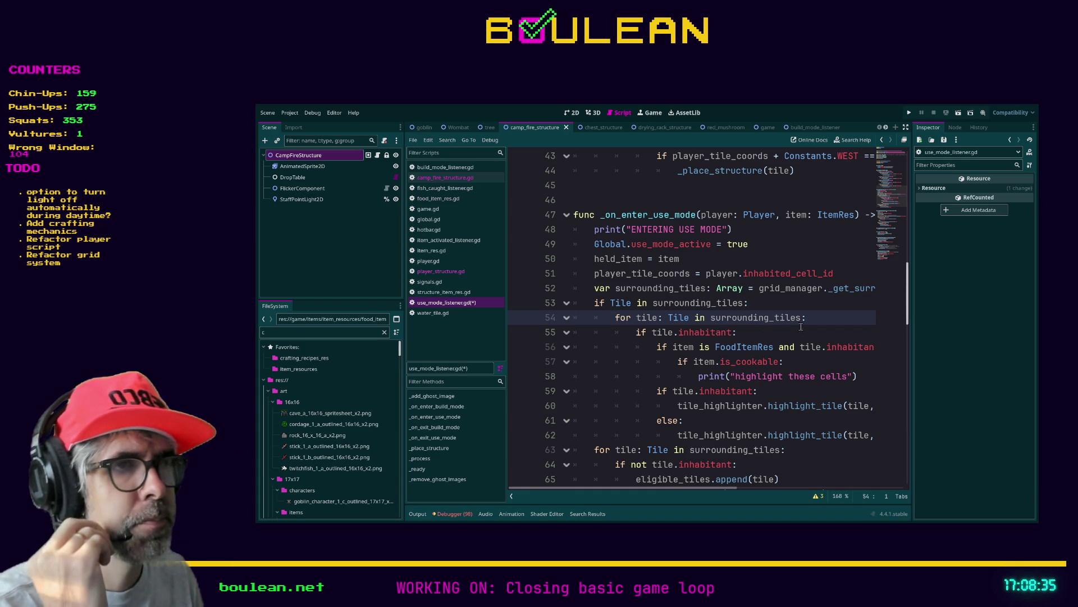
click(758, 338)
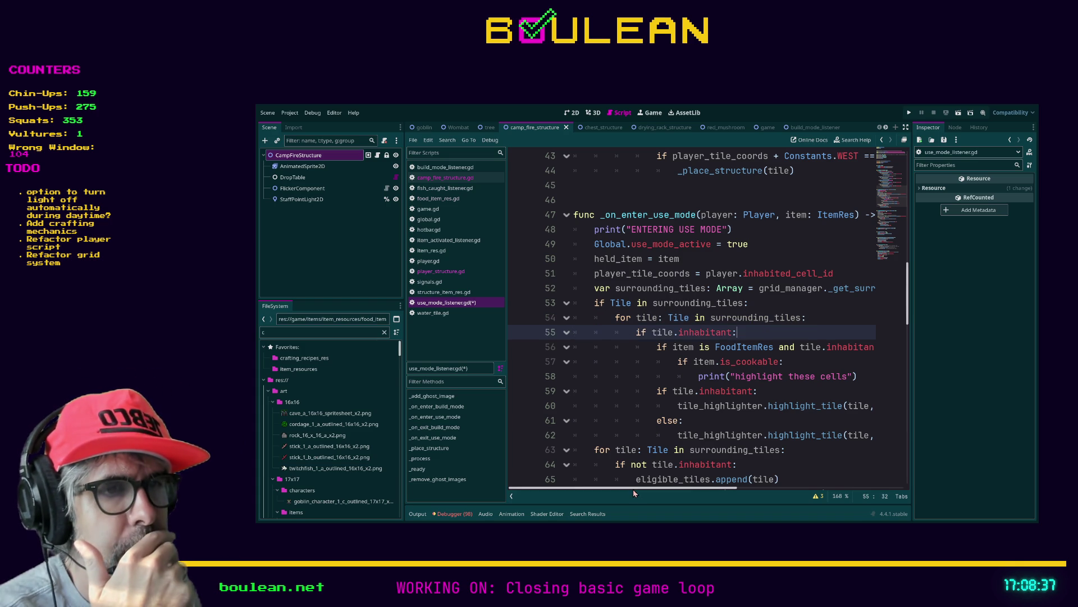
mouse_move(632, 489)
mouse_down()
mouse_move(735, 488)
mouse_move(655, 478)
mouse_up()
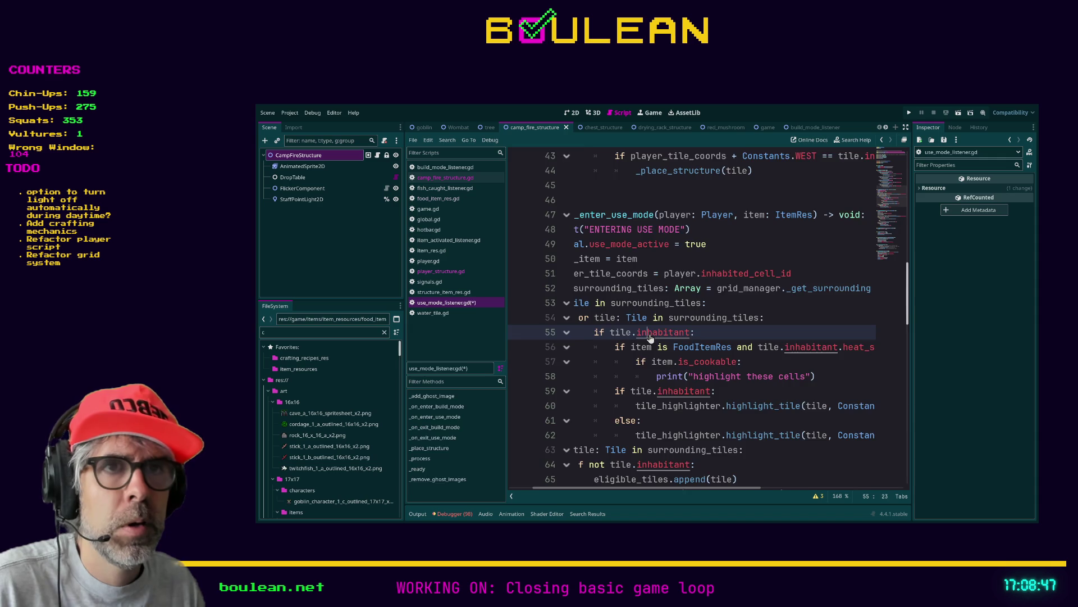
ctrl+click(650, 333)
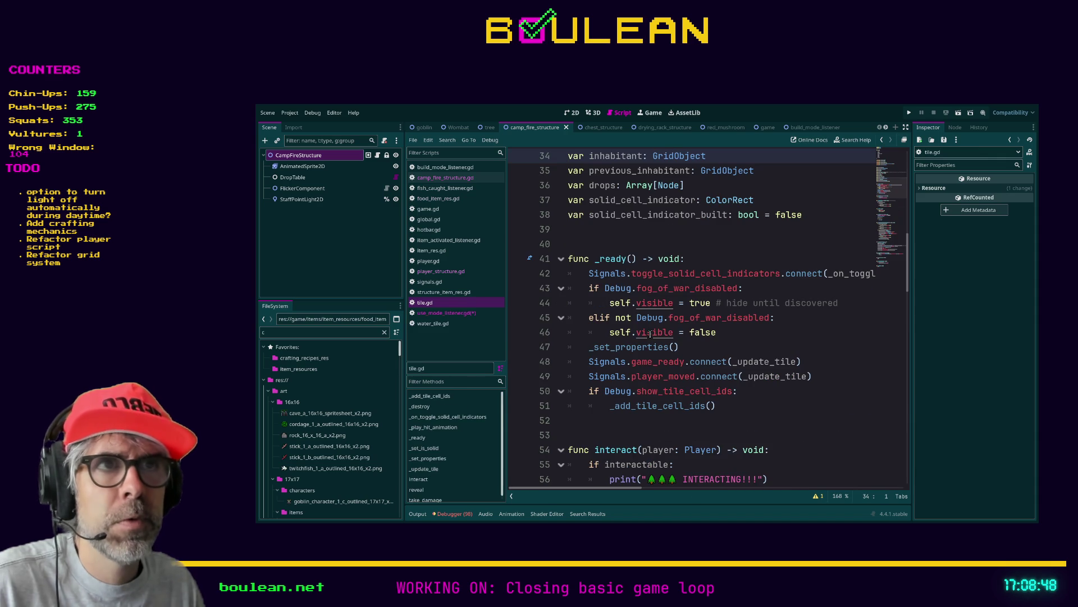
click(468, 314)
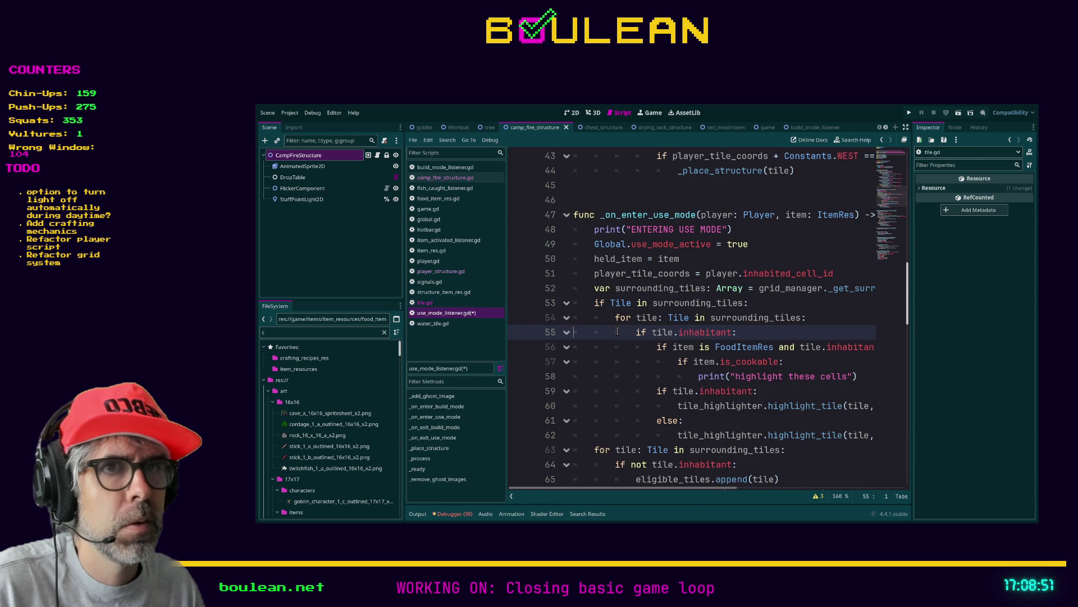
click(754, 334)
key(ctrl+s)
mouse_move(649, 492)
mouse_down()
mouse_move(701, 490)
mouse_move(675, 489)
mouse_up()
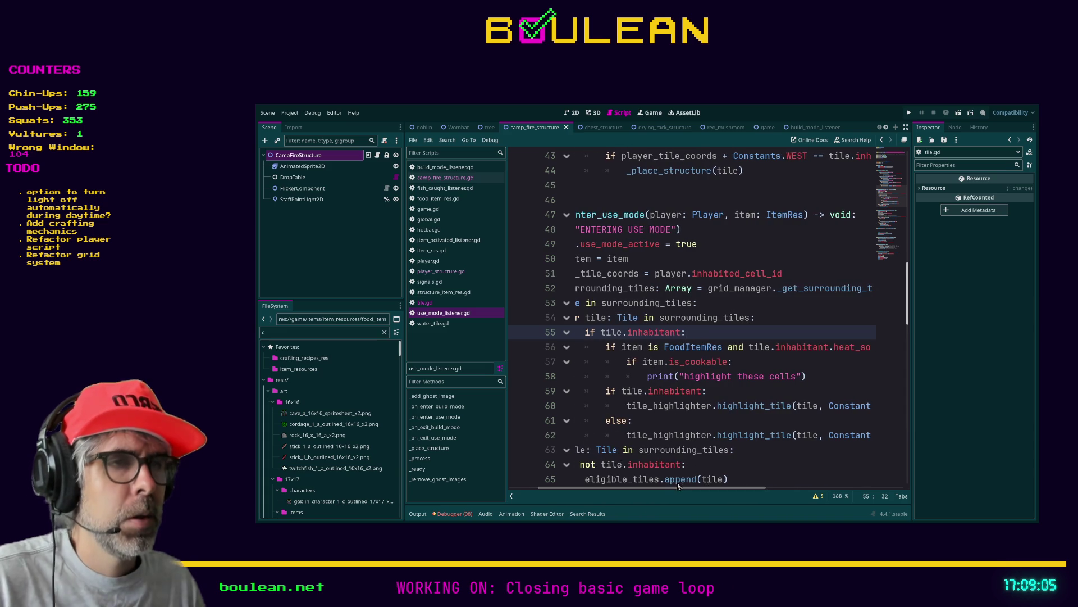
click(728, 347)
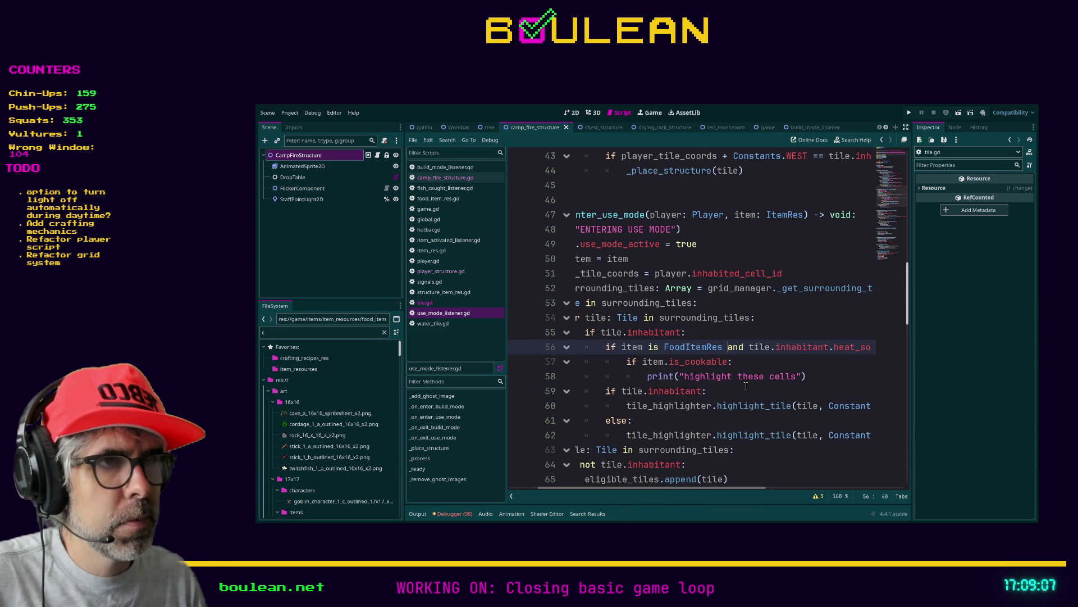
text(\)
key(Return)
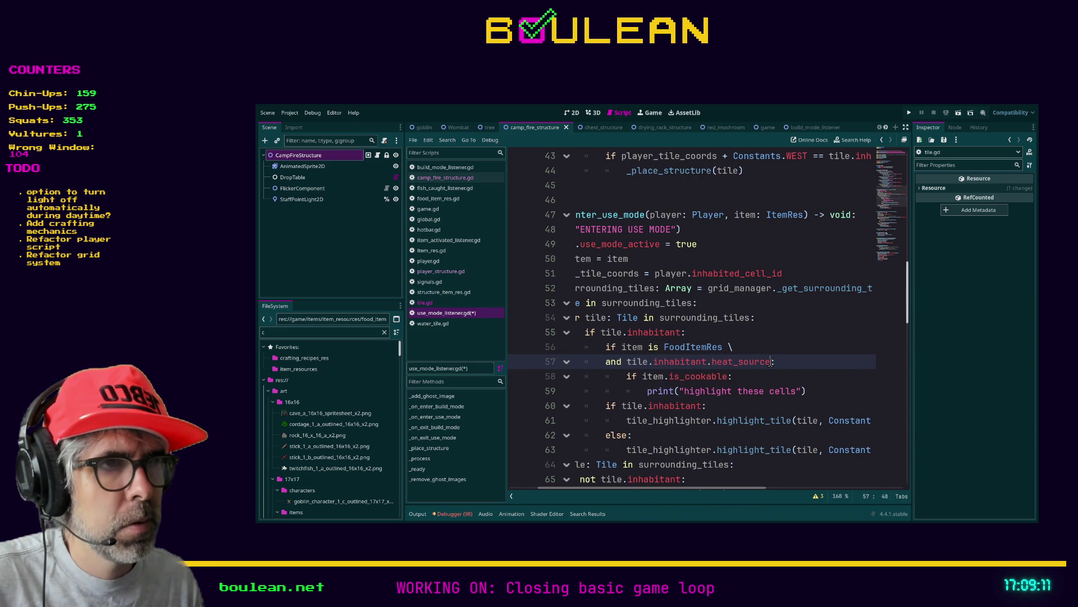
key(Return)
text(and item.)
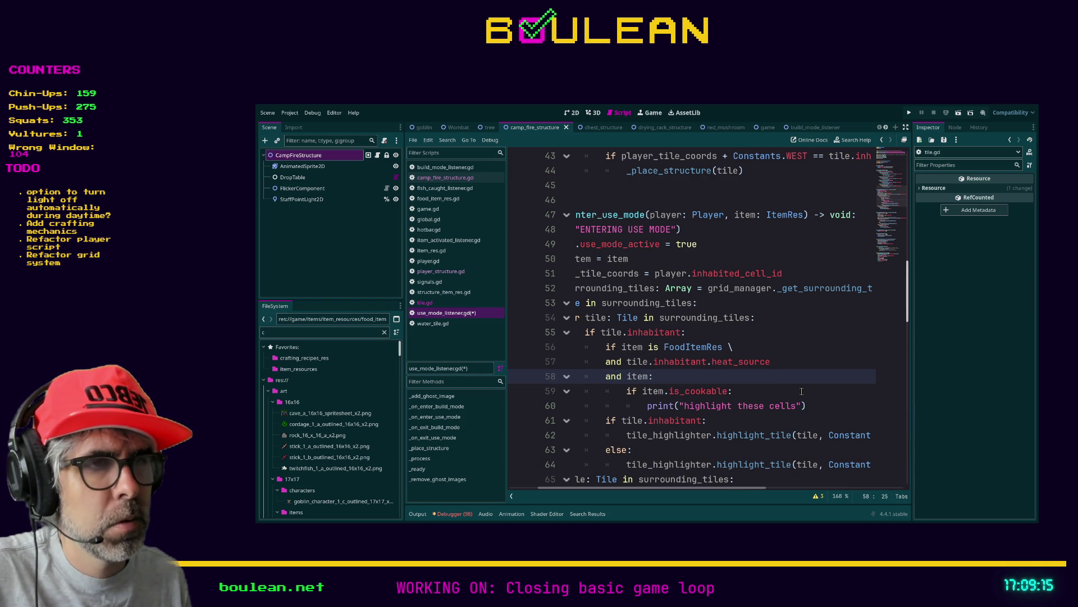
text(is_coolab)
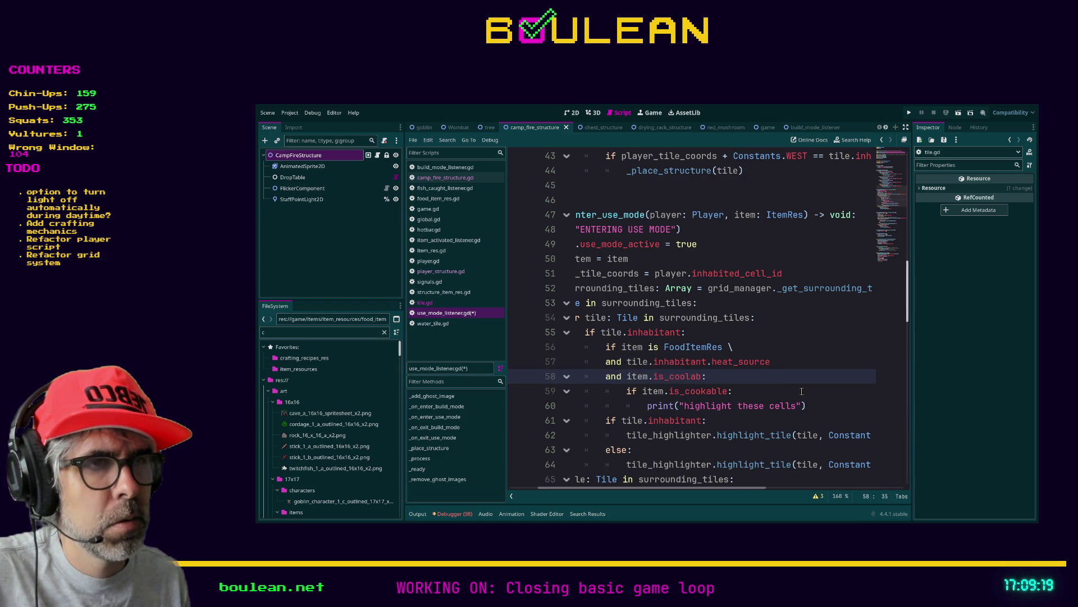
key(ctrl+BackSpace)
key(ctrl+BackSpace)
key(ctrl+BackSpace)
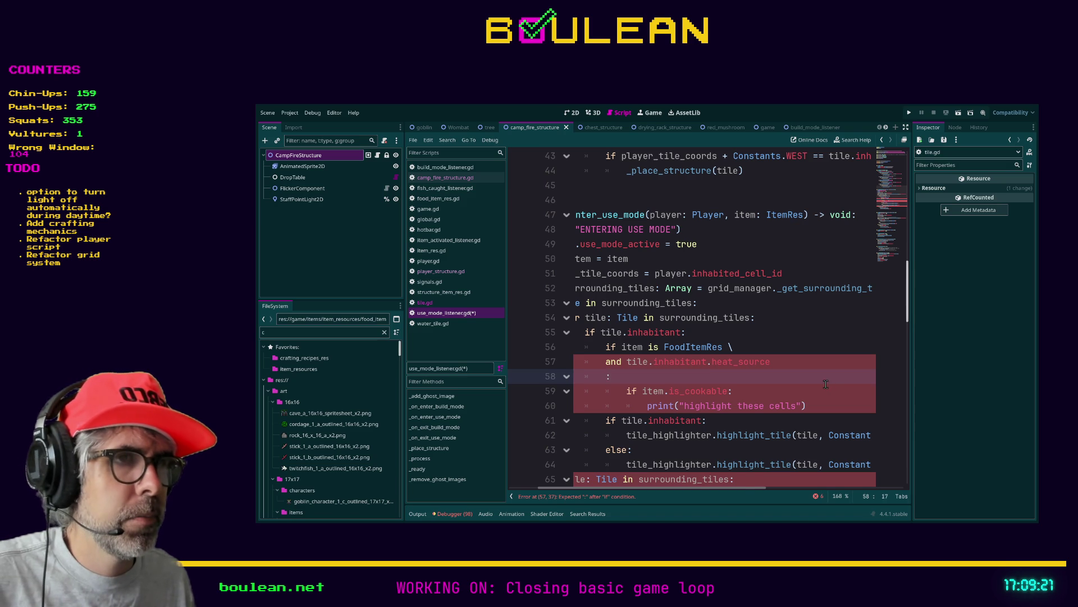
key(ctrl+BackSpace)
key(ctrl+BackSpace)
click(802, 359)
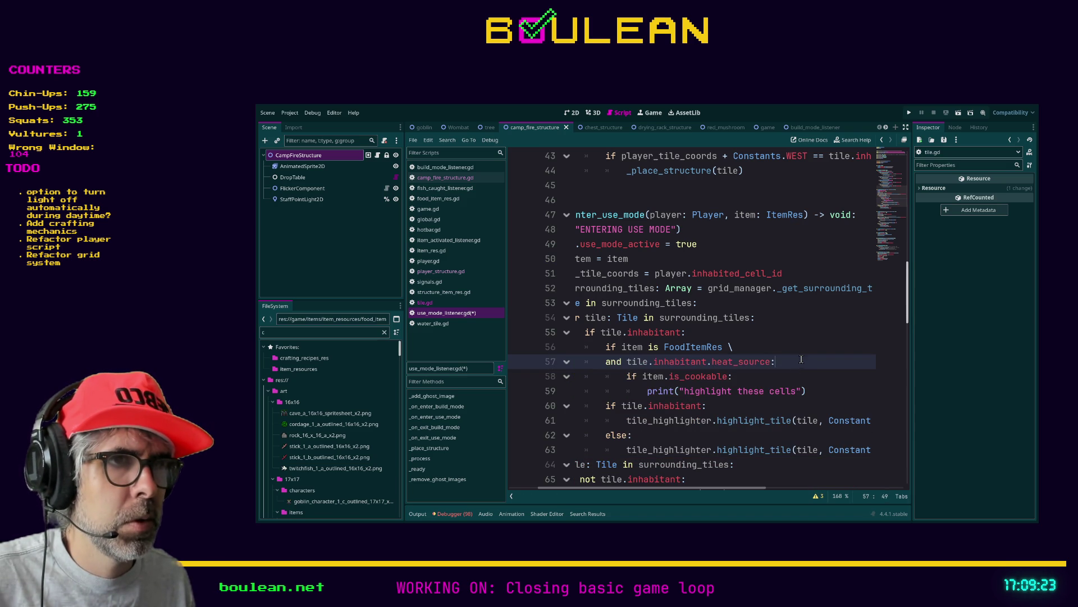
key(Home)
key(ctrl+BackSpace)
key(ctrl+BackSpace)
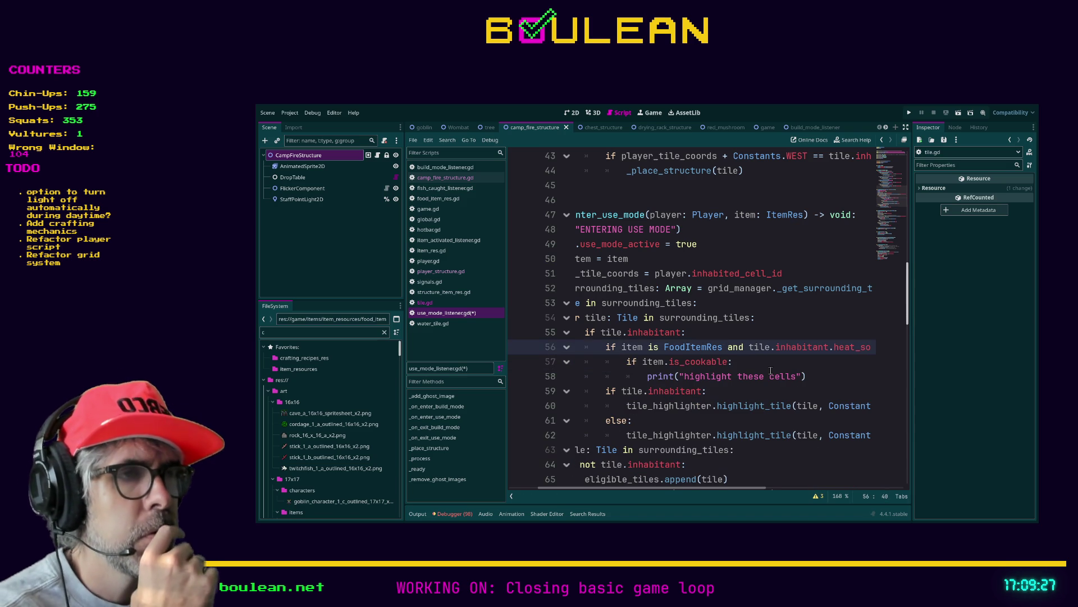
key(Down)
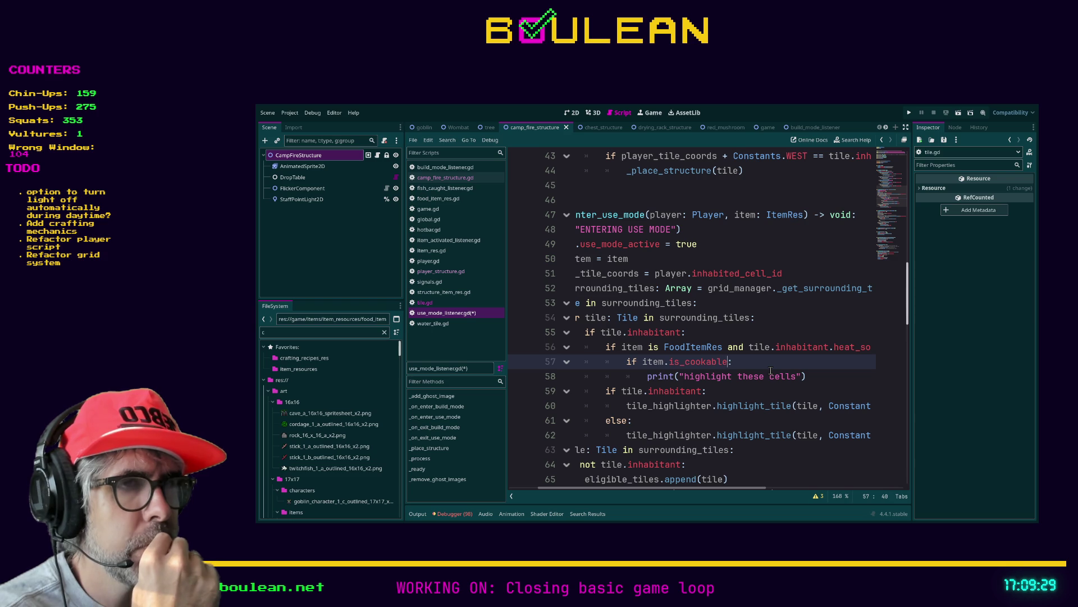
key(Down)
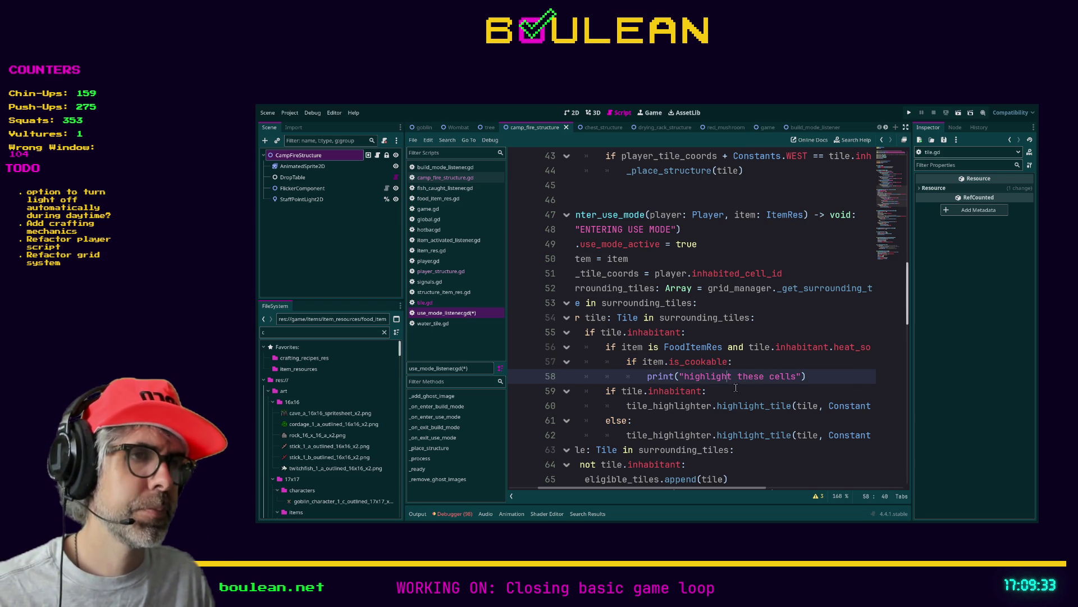
key(Down)
key(Down)
key(Down)
click(737, 405)
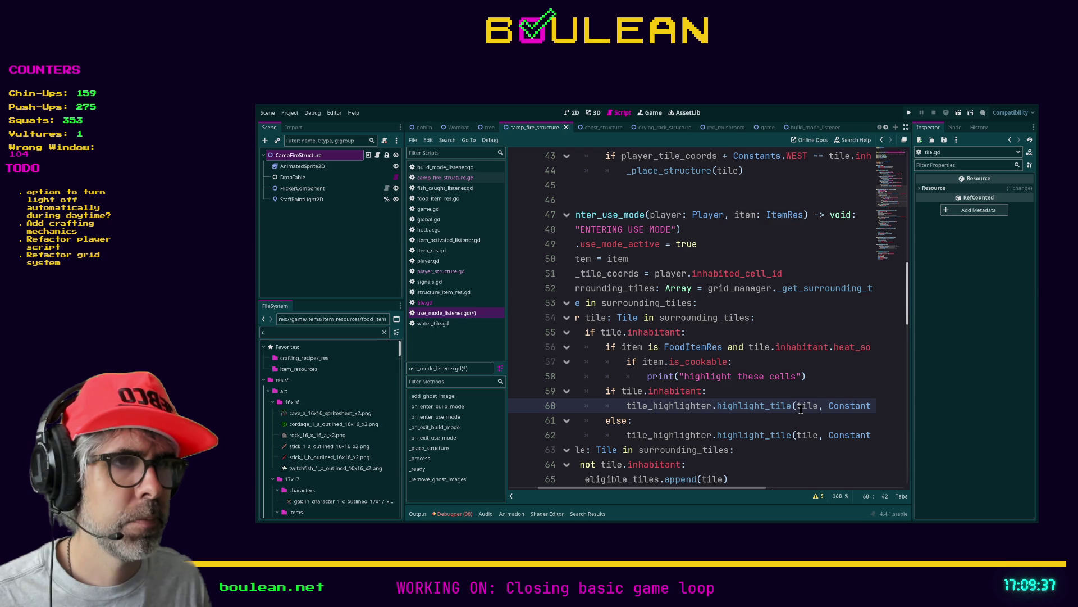
drag(663, 489, 695, 489)
drag(851, 406, 673, 405)
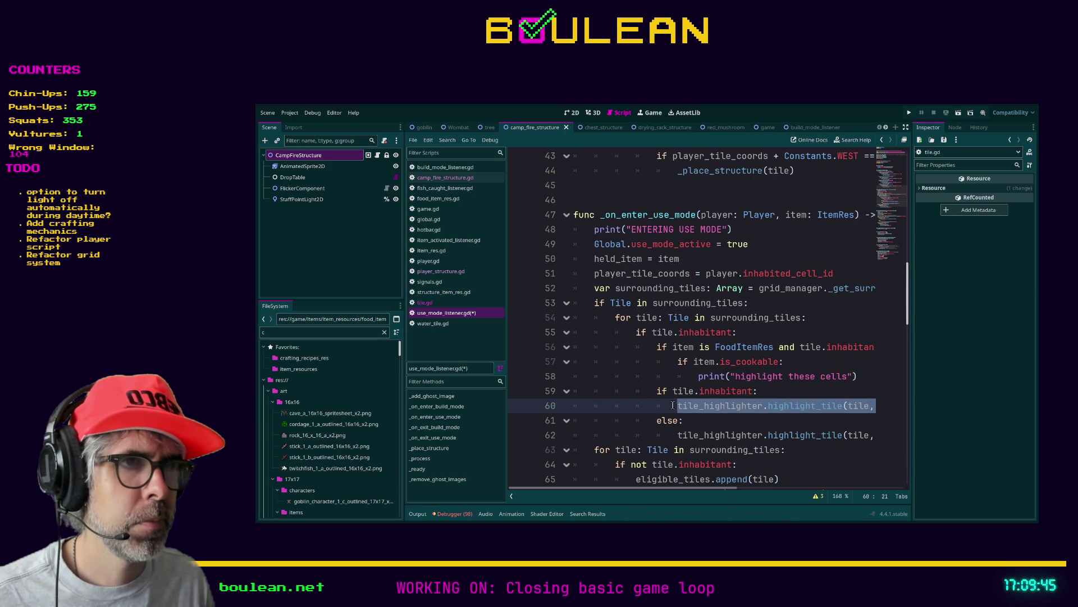
Paste the highlight_tile call below the line 58 print and change Constants.RED to Constants.GREEN.
click(698, 376)
click(862, 376)
key(Return)
text(tile_highlighter.highlight_tile(tile, Constants.RED))
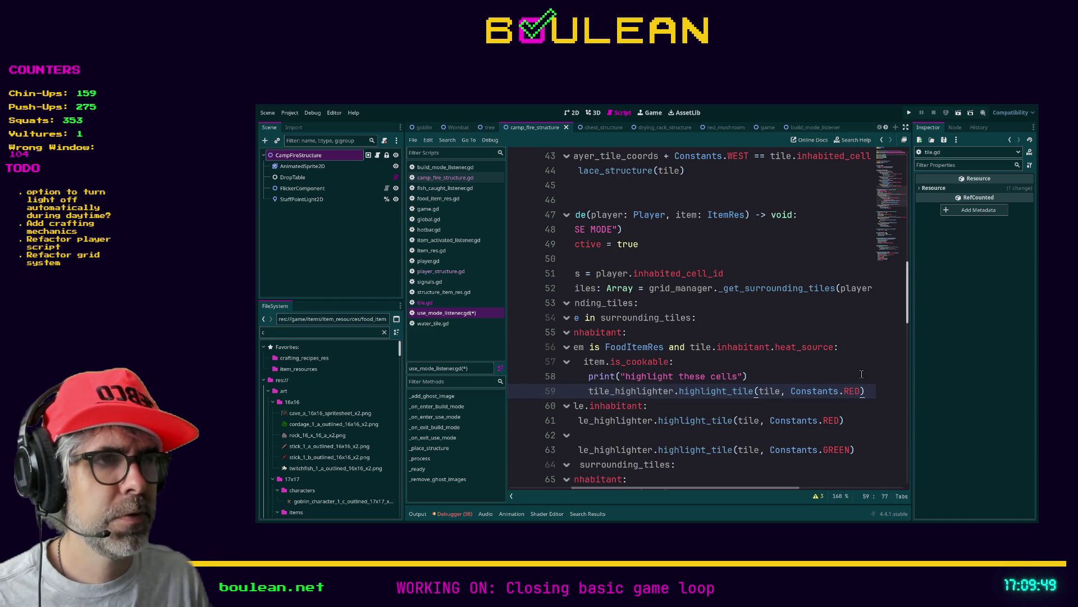
key(Left)
key(BackSpace)
key(BackSpace)
key(BackSpace)
text(G)
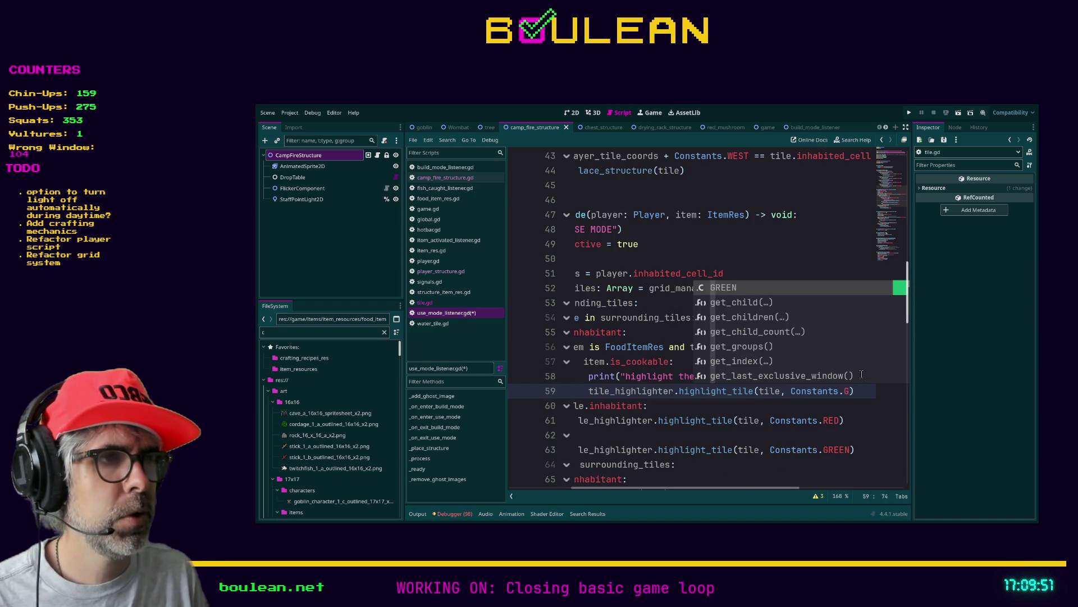
key(Return)
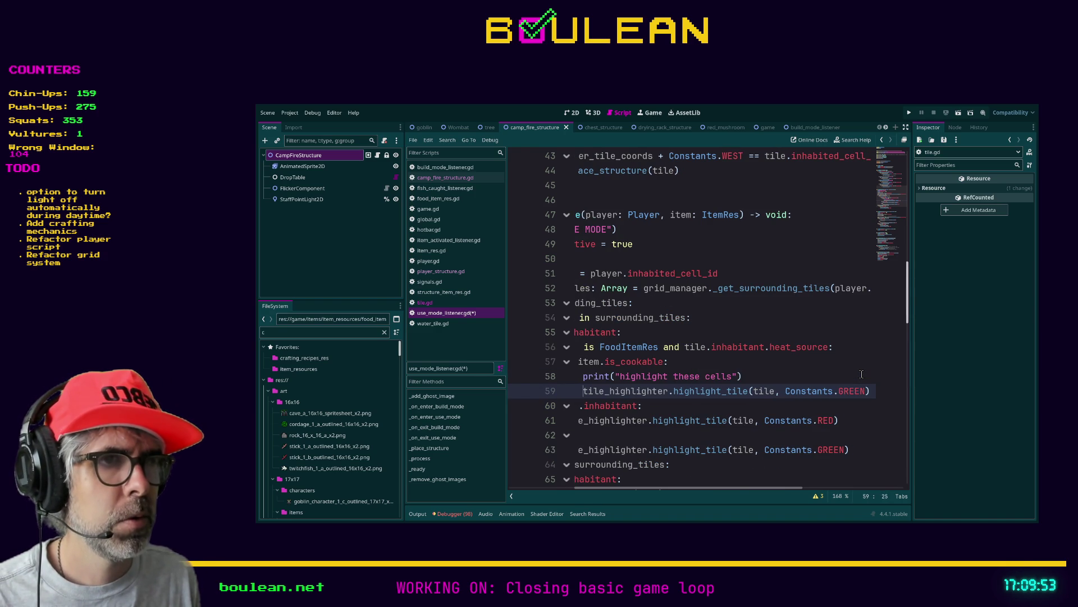
key(Home)
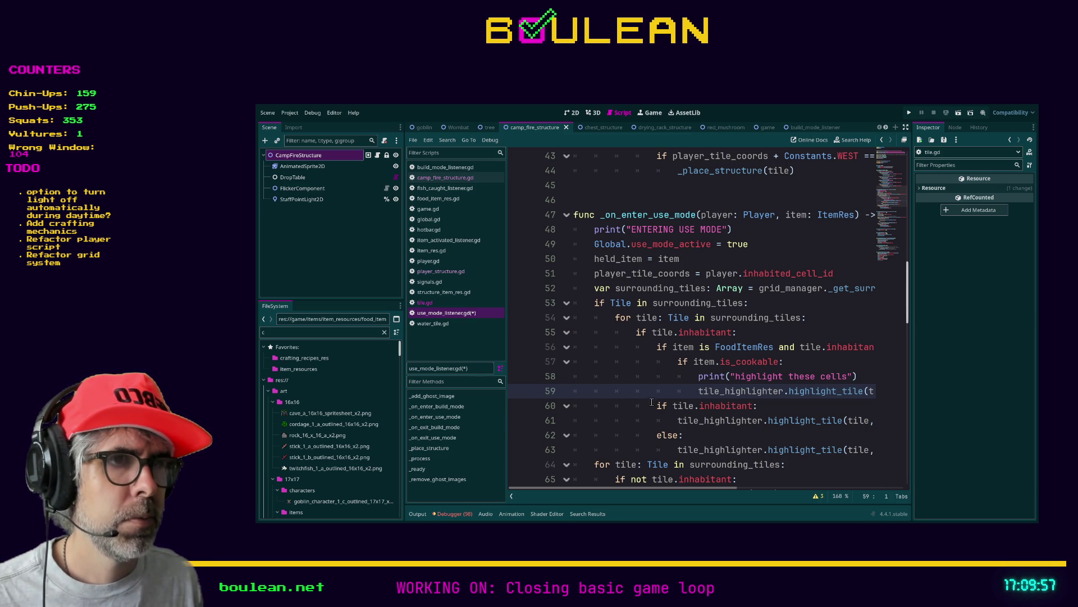
click(653, 435)
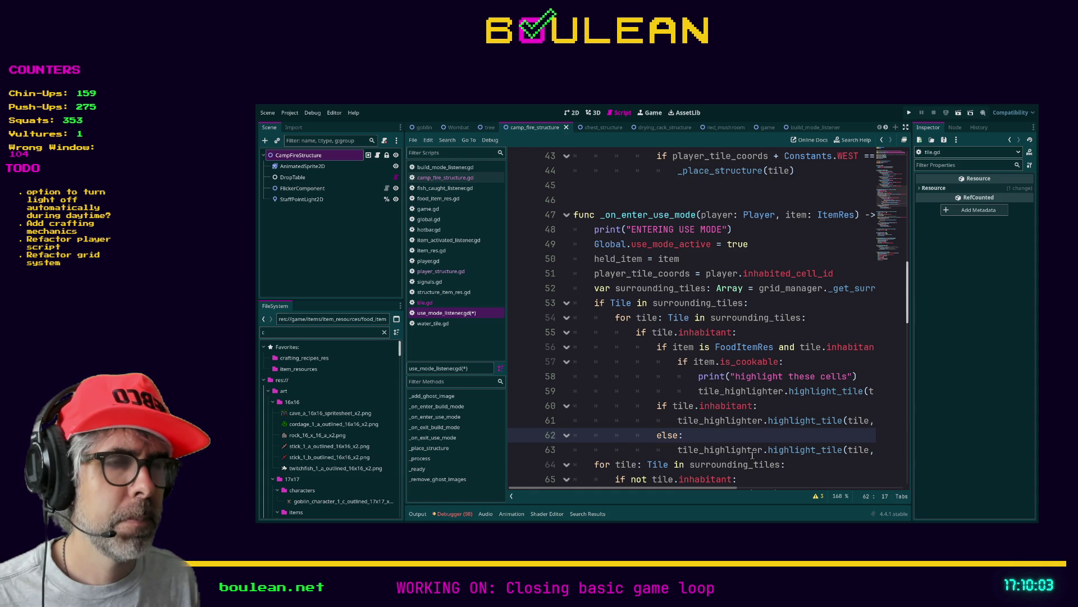
Add an 'elif not tile.inhabitant:' branch containing a copy of the GREEN highlight_tile call.
key(Return)
key(Up)
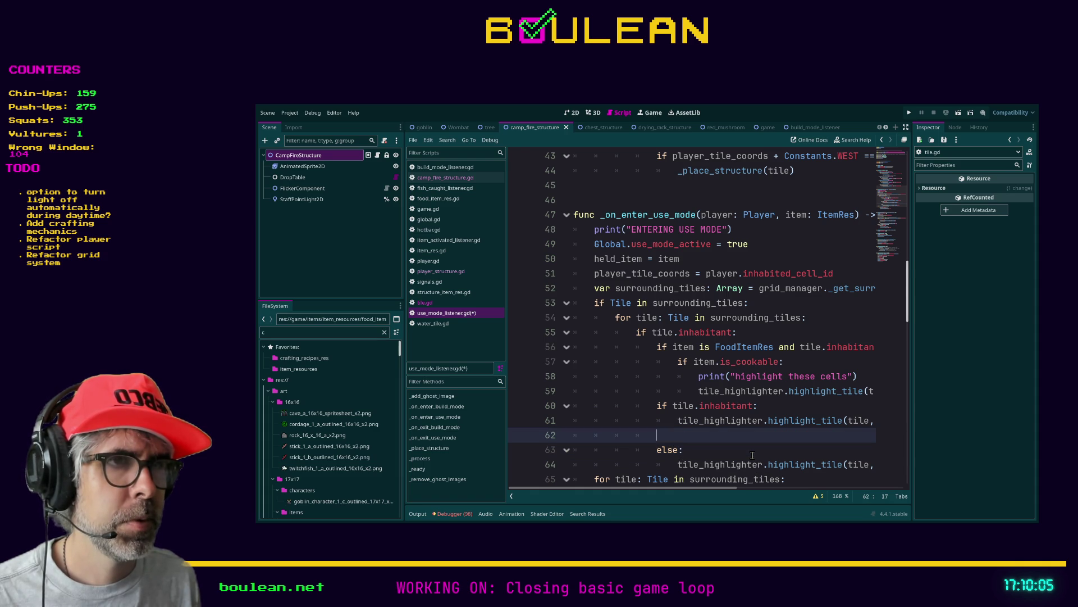
text(elif )
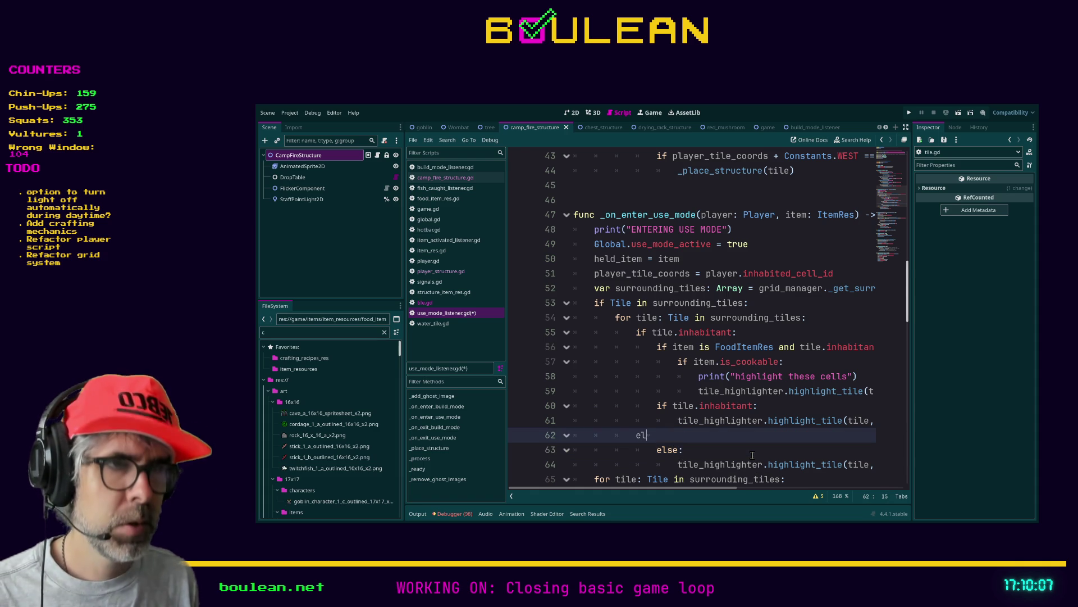
text(not tile.)
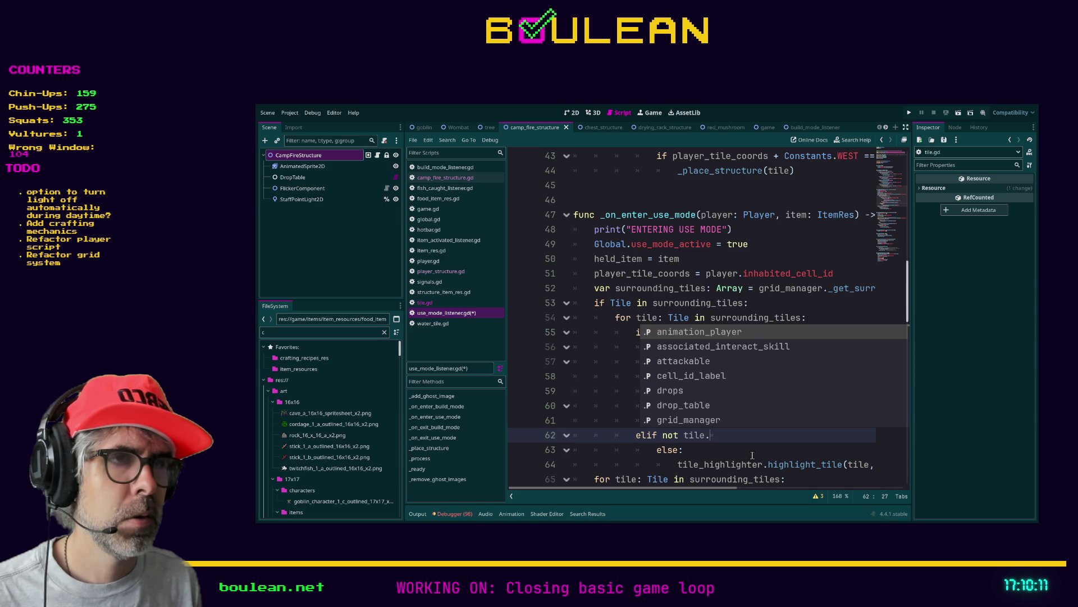
text(in)
key(Return)
text(:)
key(Return)
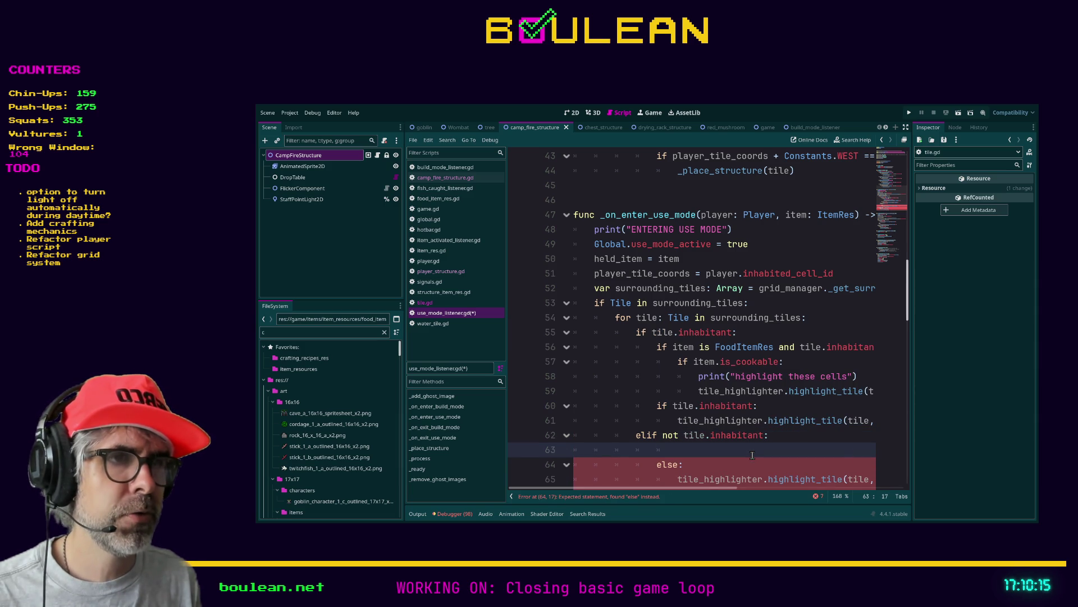
click(678, 421)
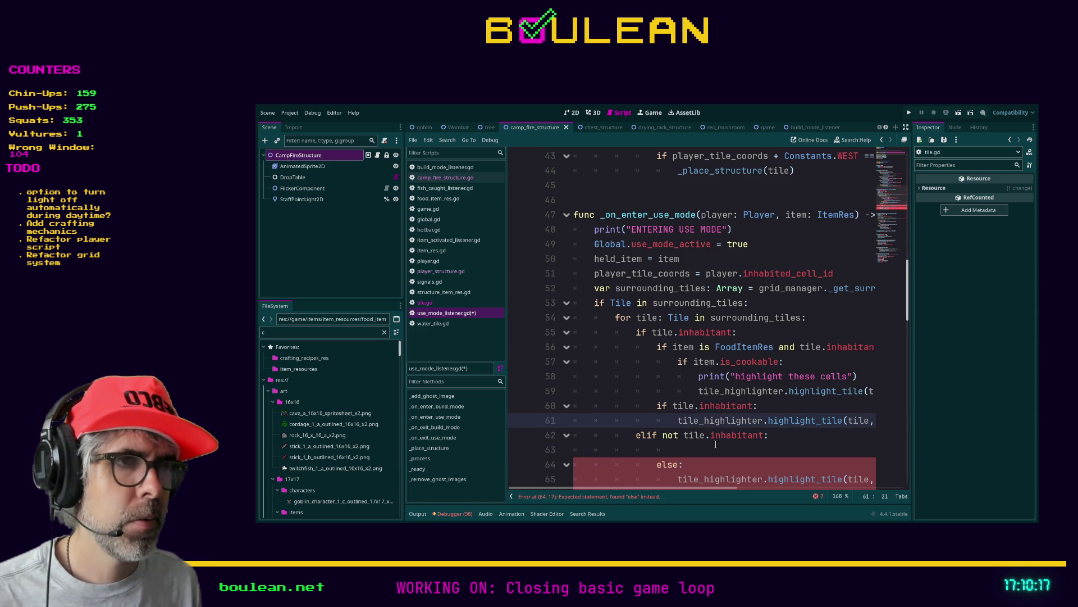
key(Up)
key(Up)
key(shift+End)
key(ctrl+c)
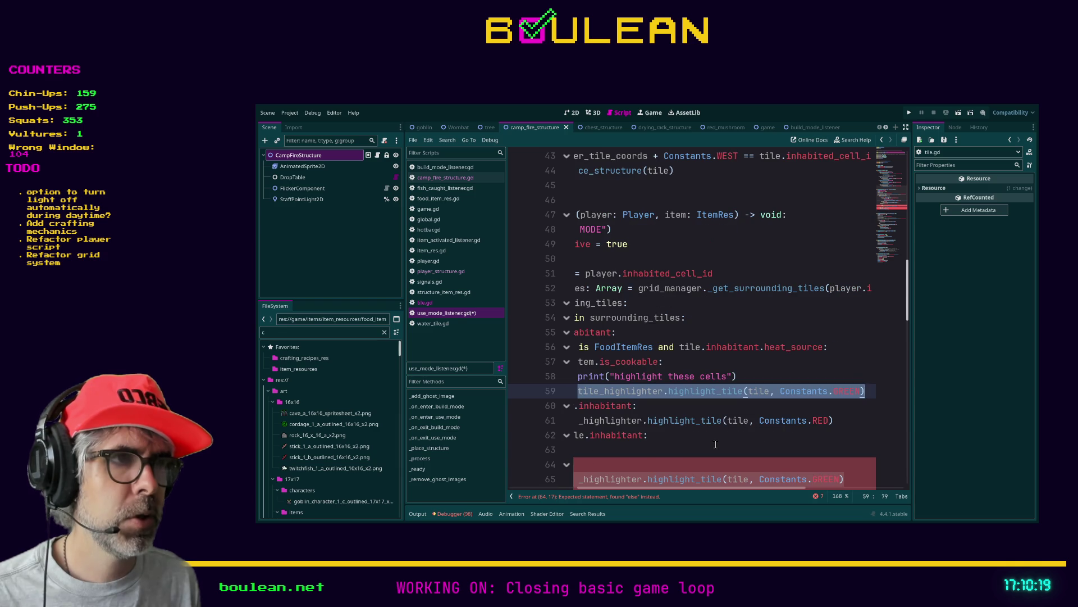
key(Down)
key(Down)
key(Down)
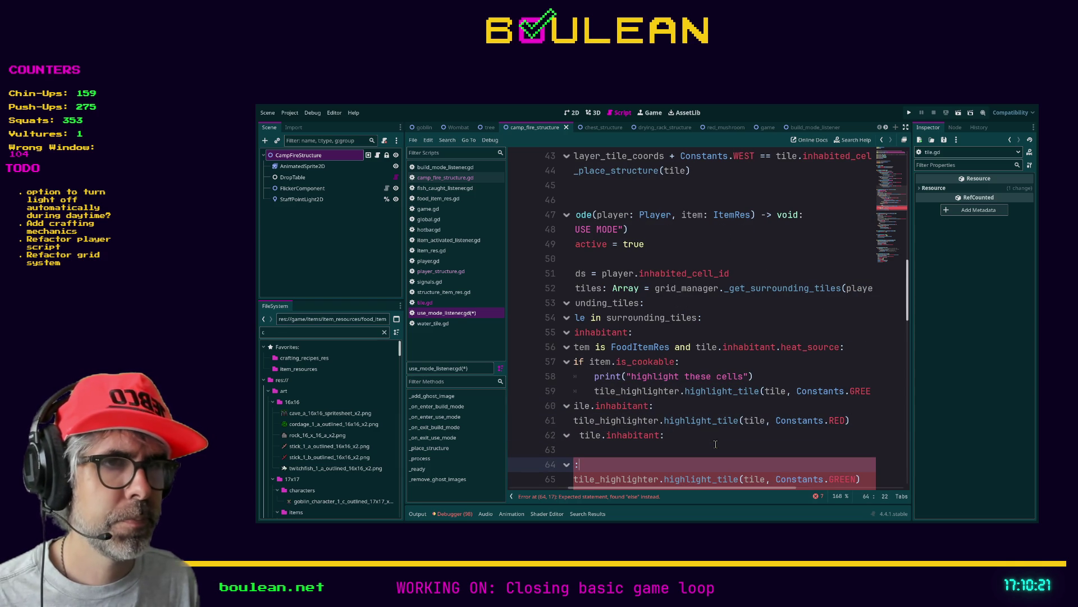
key(Home)
key(Home)
key(Up)
key(ctrl+v)
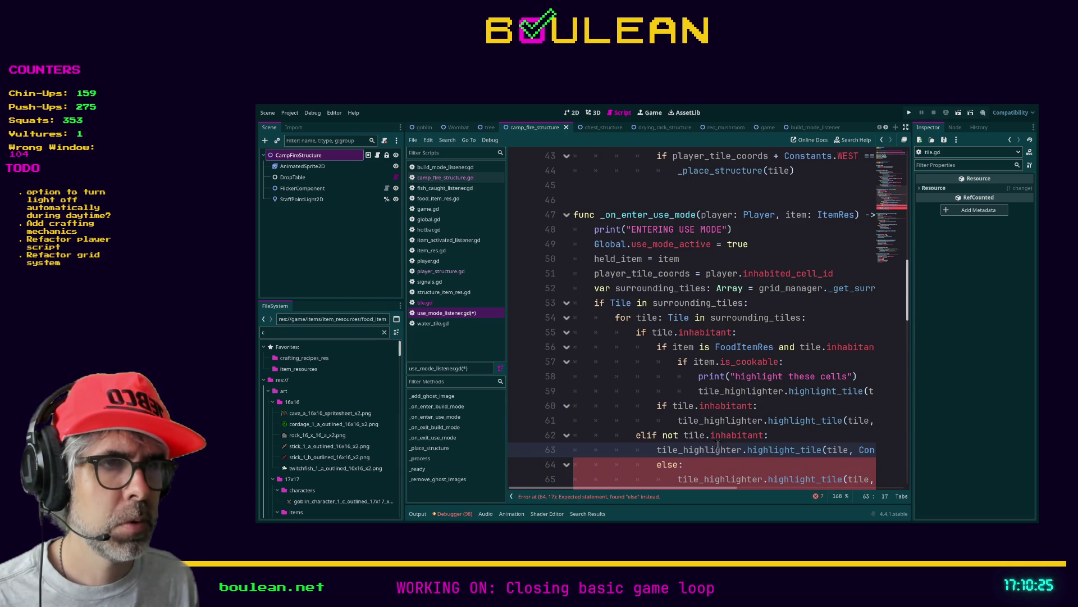
key(Up)
key(End)
Comment out the old else branch and its highlight line with Ctrl+K.
scroll(727, 405, down, 2)
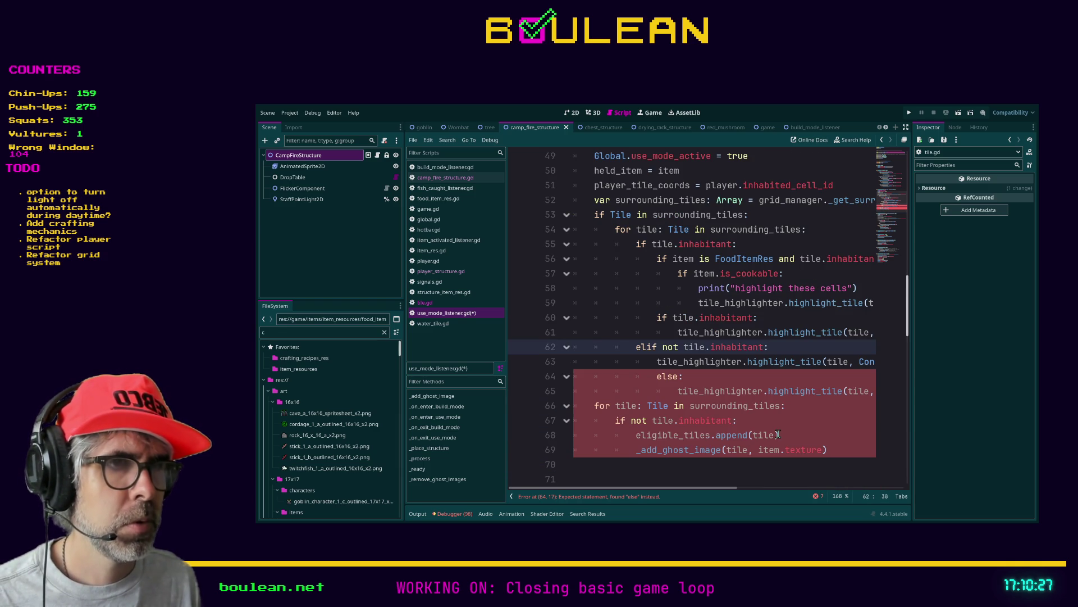
click(728, 391)
key(shift+Up)
key(shift+Home)
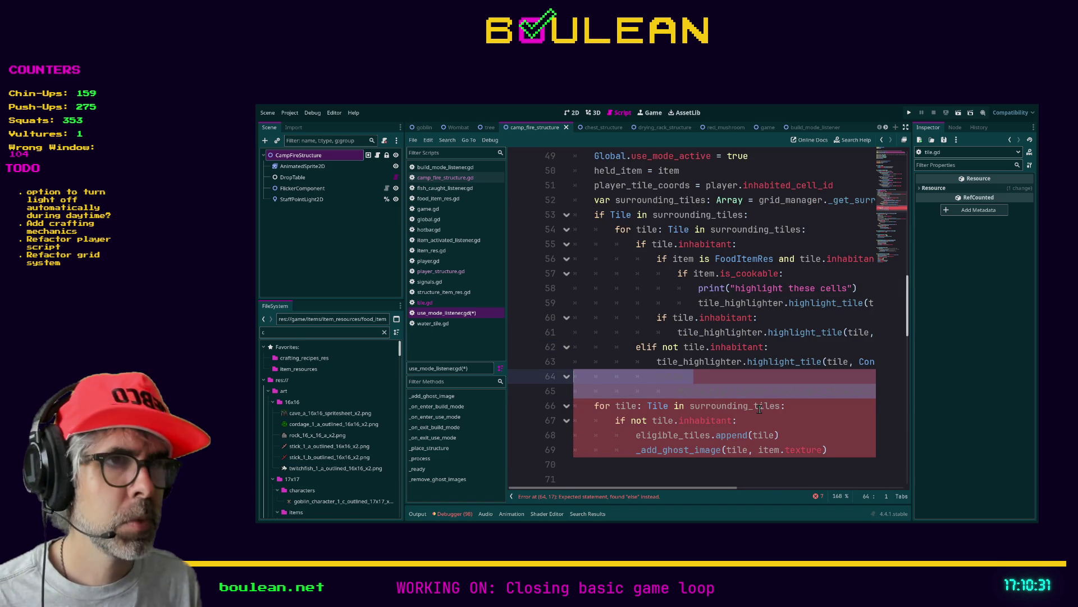
key(ctrl+k)
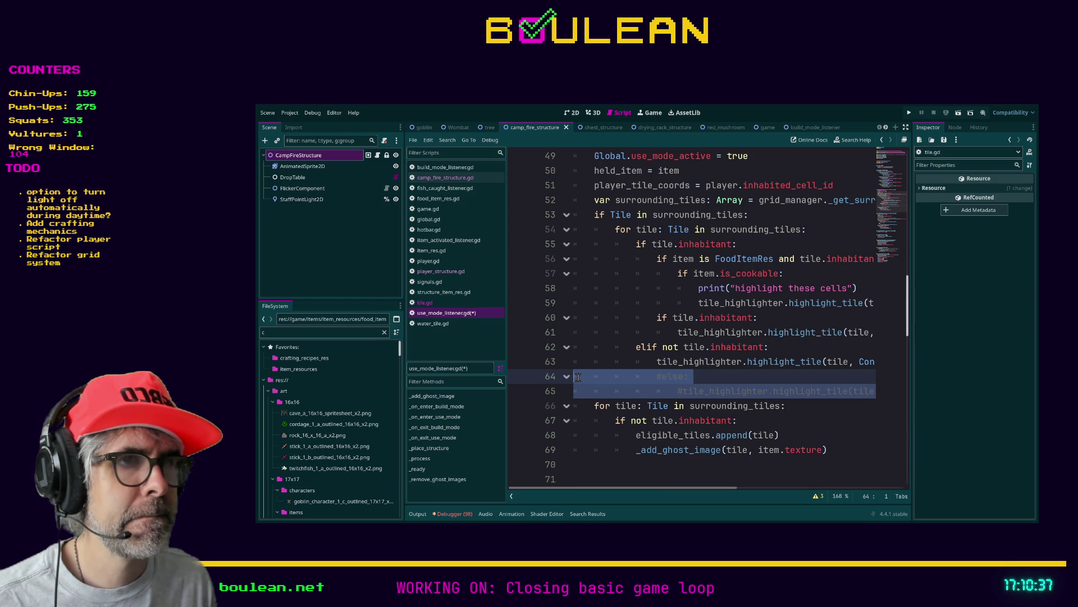
Write a new else branch calling tile_highlighter.highlight_tile(tile, Constants…) and save the script.
click(636, 376)
key(Return)
key(Up)
text(else:)
key(Return)
text(tile_highligh)
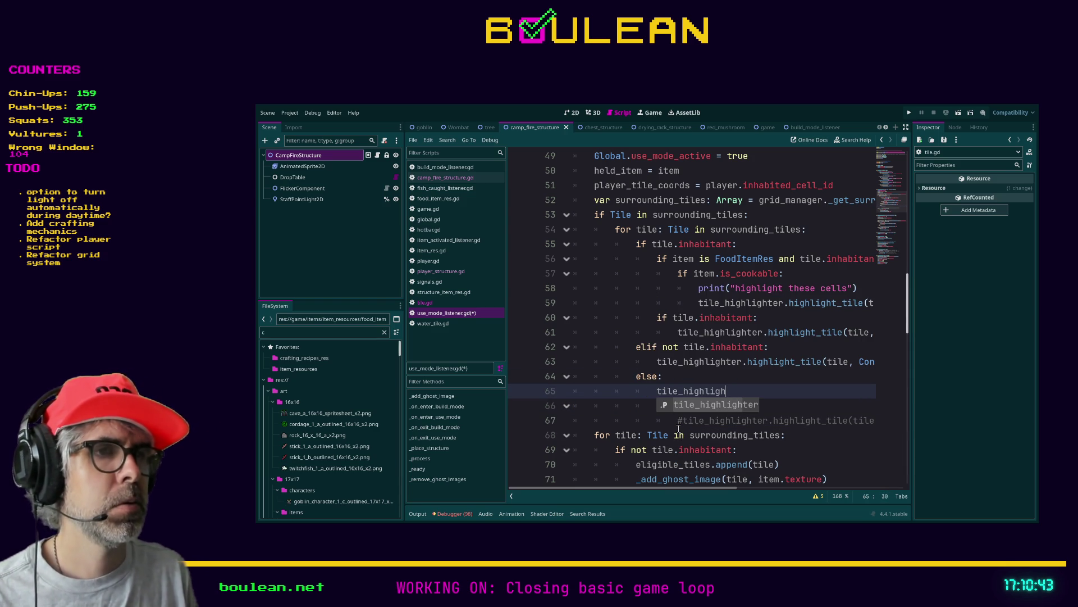
text(ter)
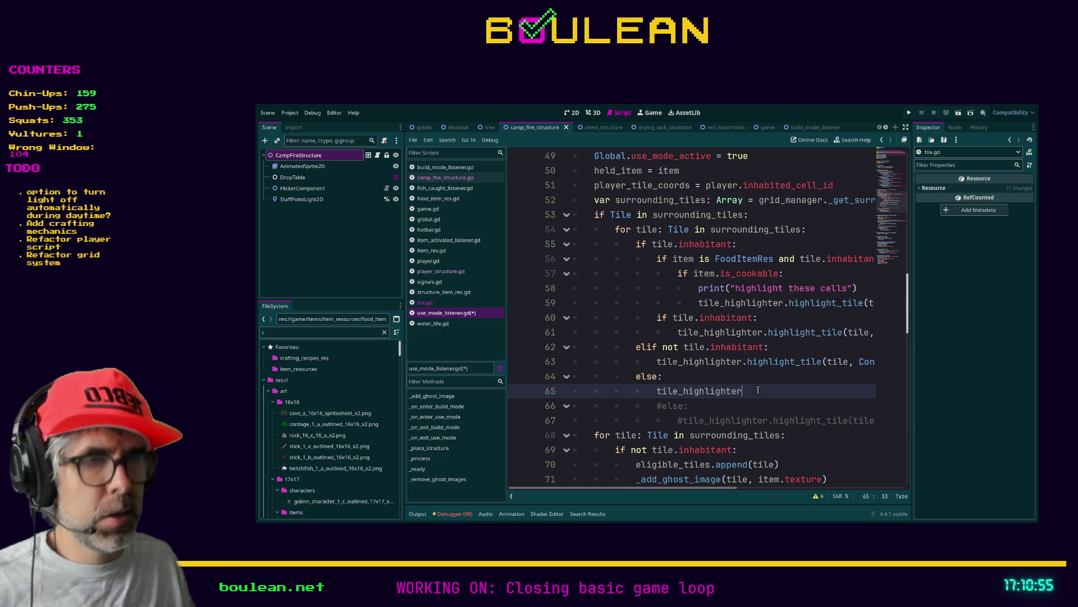
text(high)
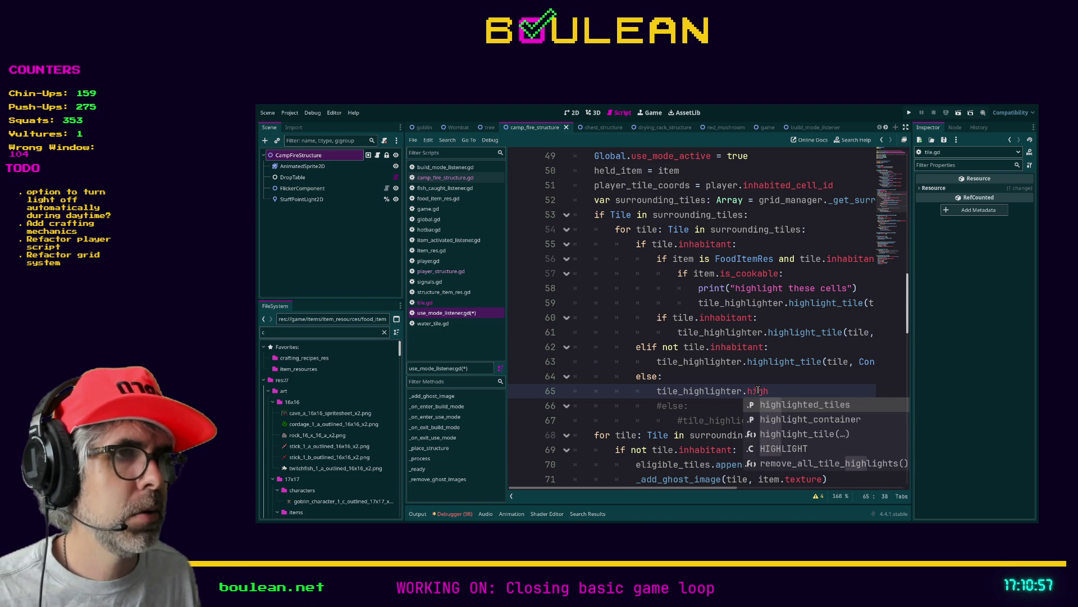
key(Down)
key(Down)
key(Return)
text(tile,)
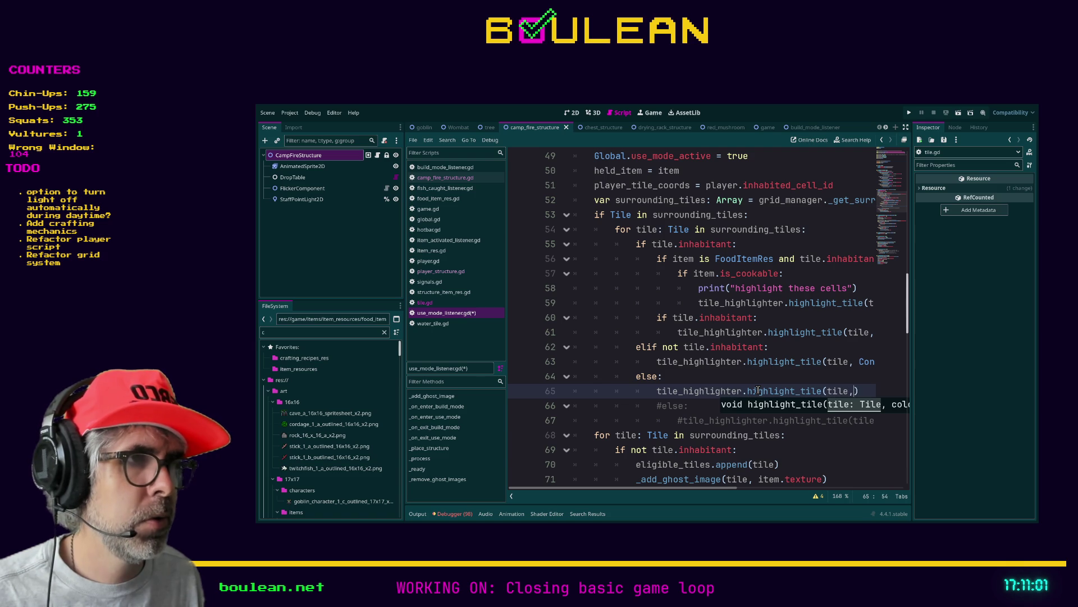
text( Constants.RED)
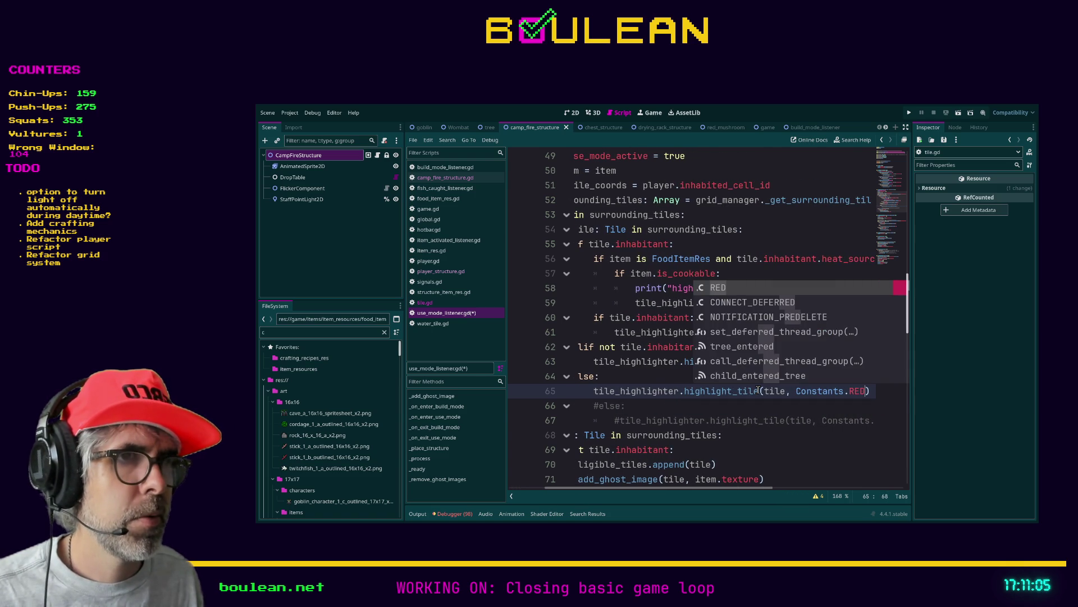
key(Home)
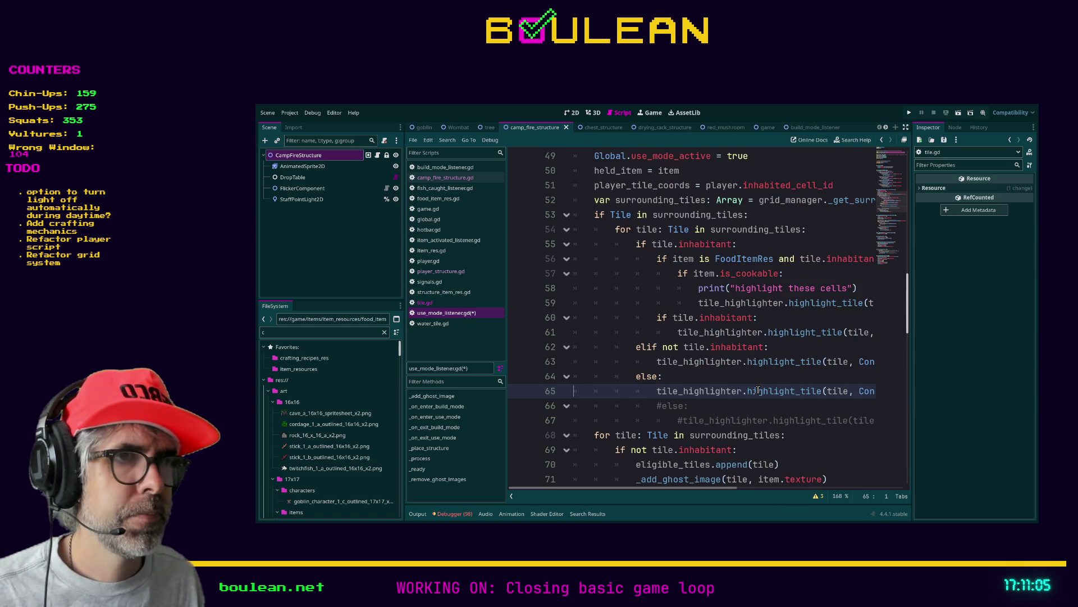
key(ctrl+s)
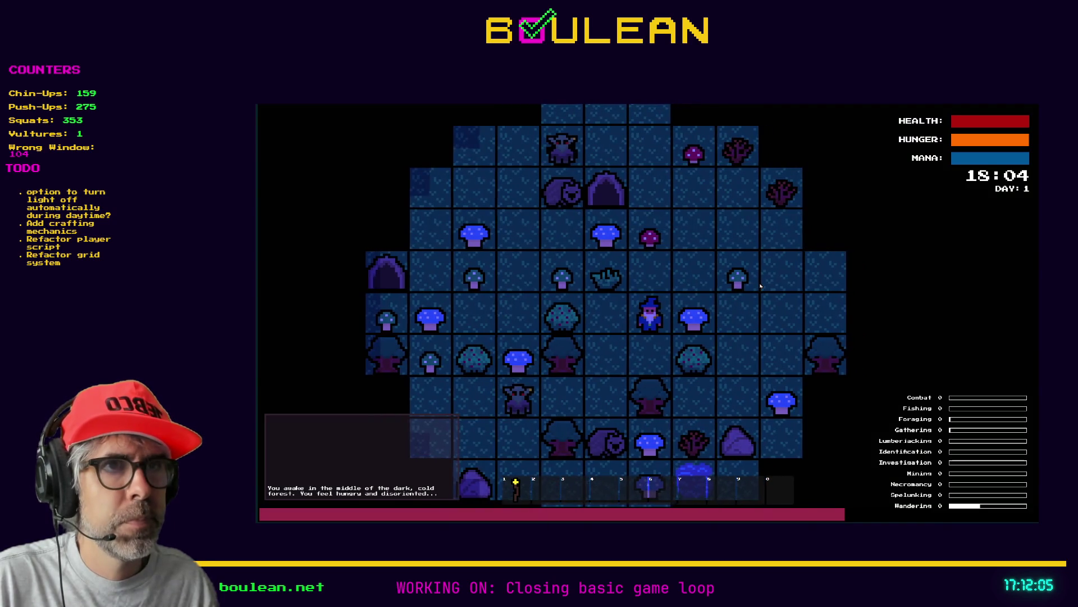
Walk the wizard up and left, then remove all goblins with the debug menu's SMOTE Goblins.
key(Up)
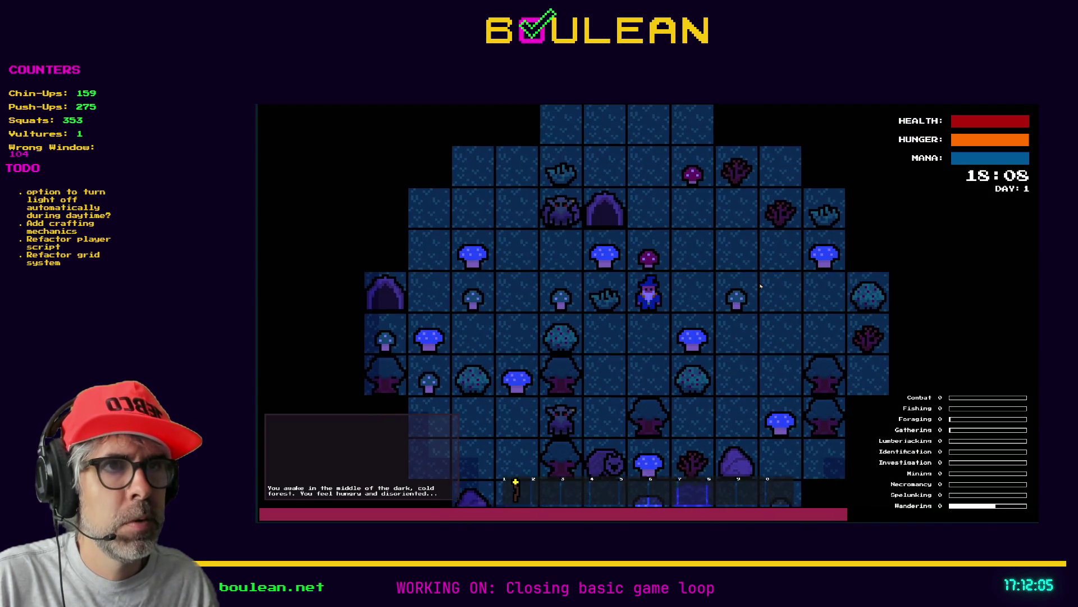
key(Left)
key(grave)
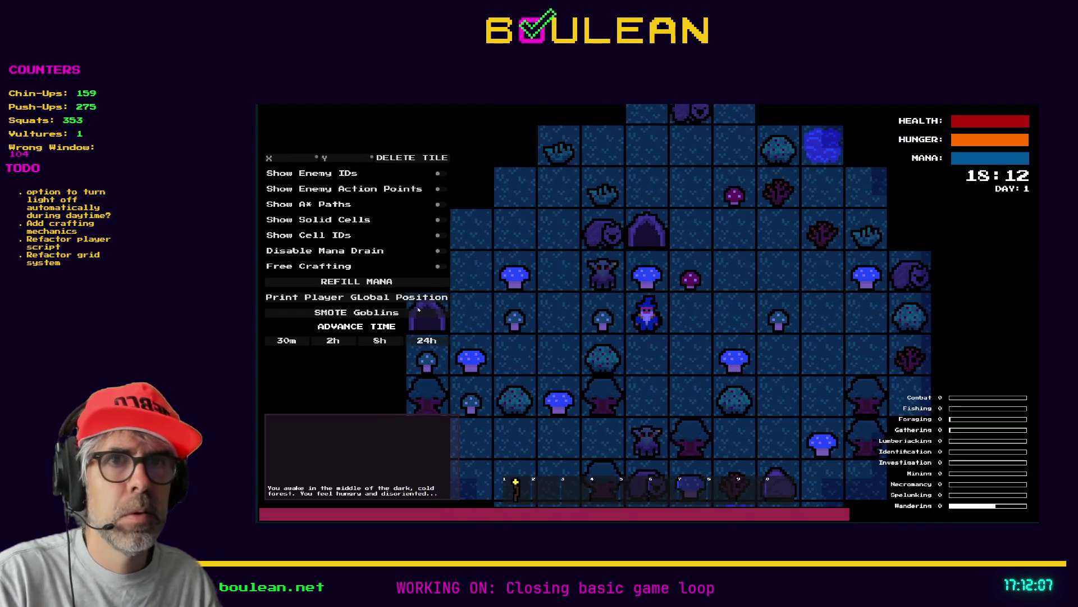
click(395, 317)
key(grave)
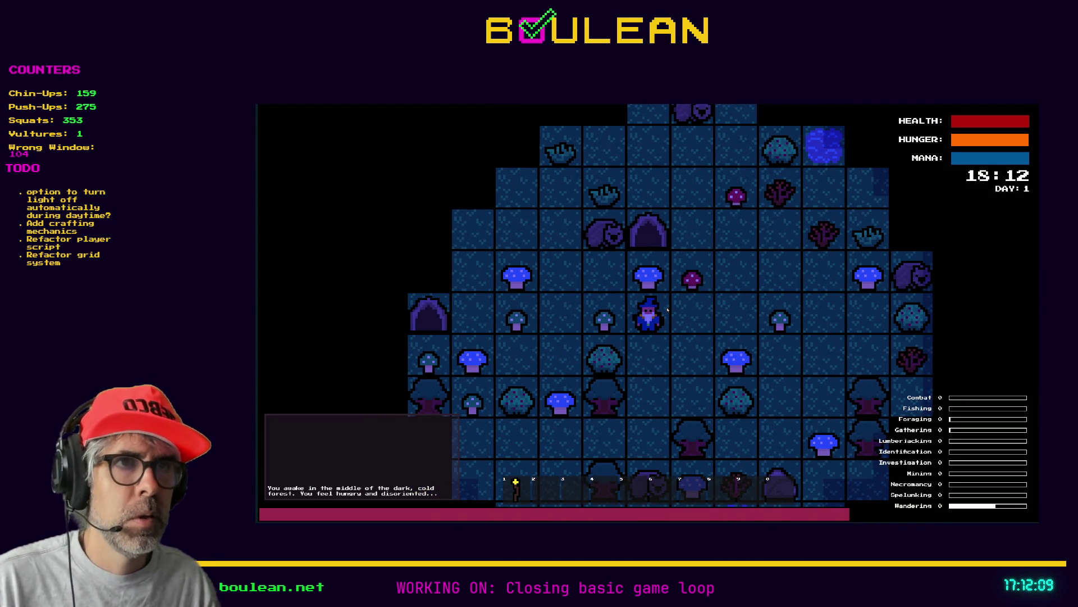
Walk to and kill the wombat, then craft a Camp Fire and place it beside the wizard.
key(Left)
key(Up)
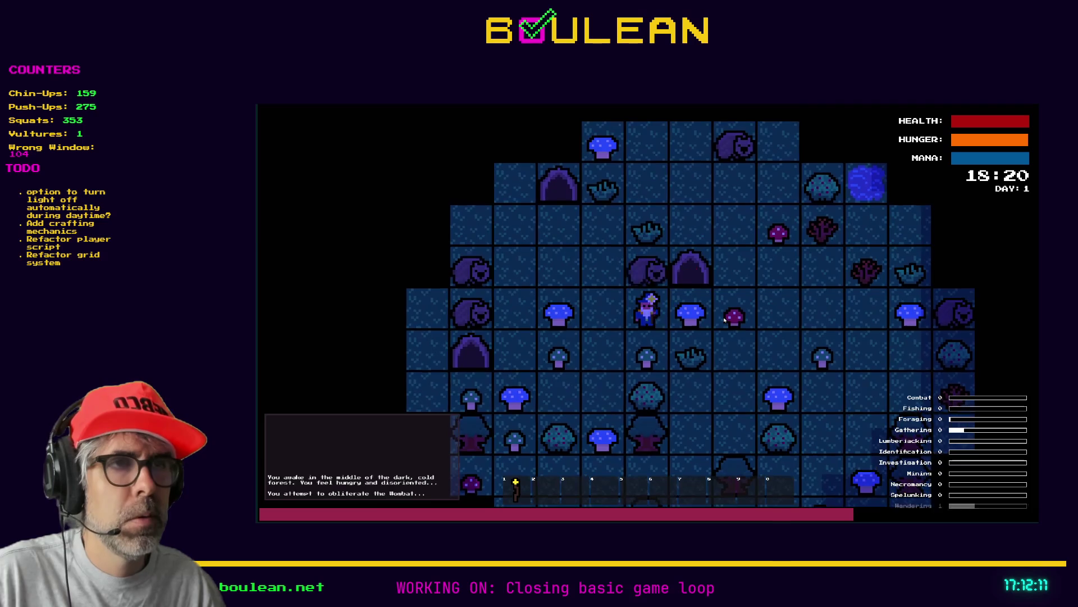
key(Up)
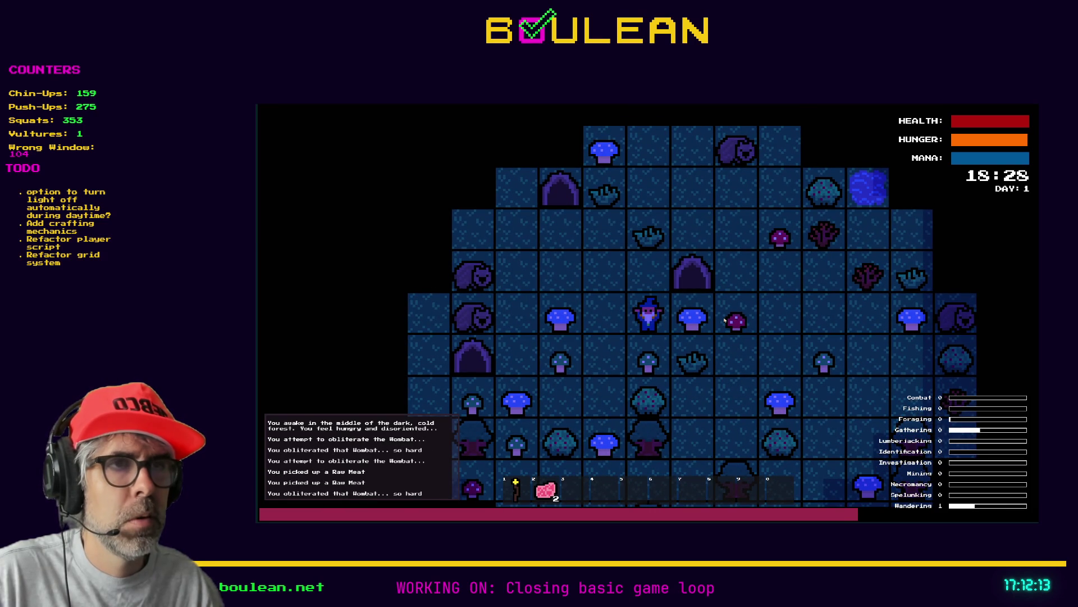
key(c)
click(672, 259)
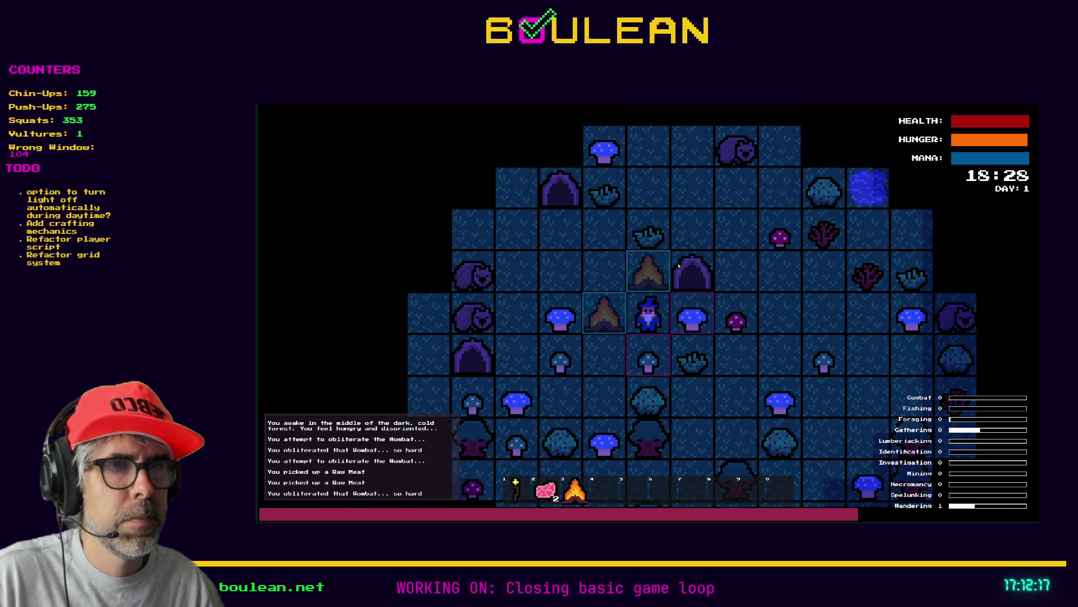
key(Left)
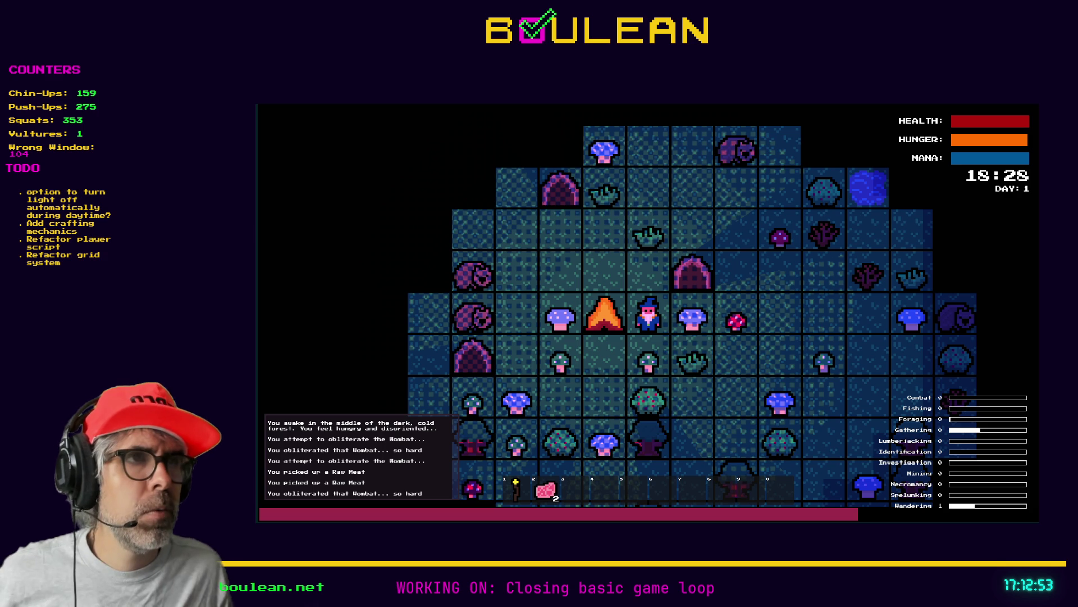
Stop the running game with F8 and open build_mode_listener.gd.
key(F8)
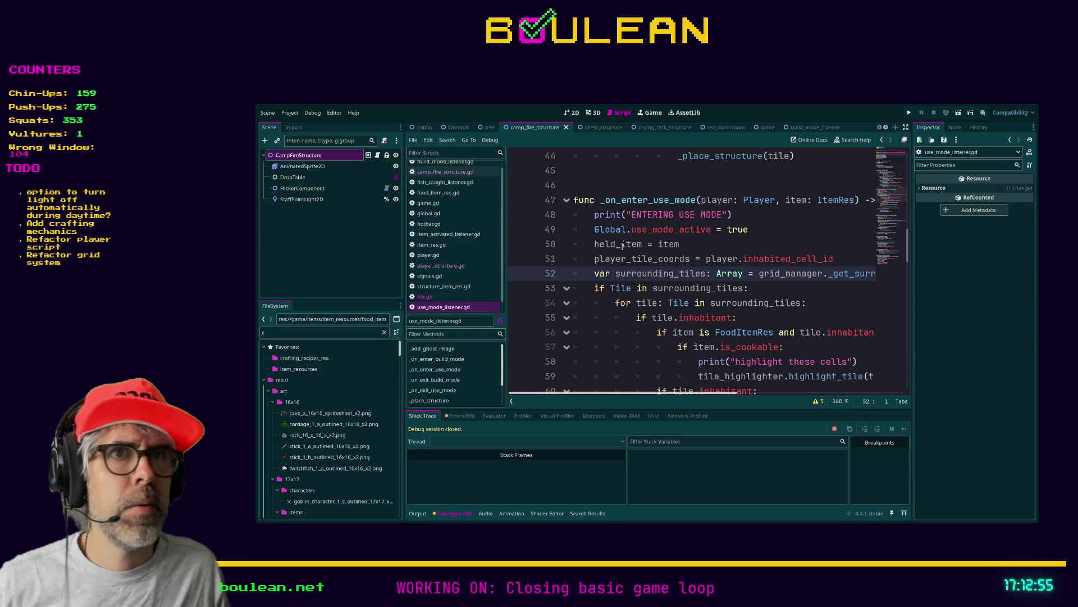
scroll(443, 193, up, 2)
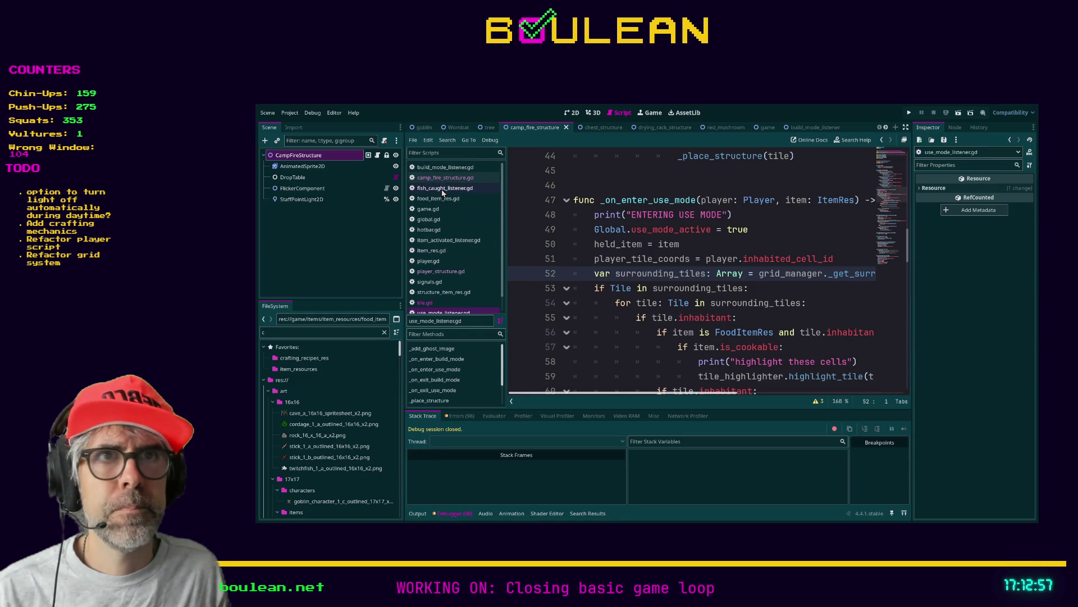
click(441, 167)
Scroll through build_mode_listener.gd to review its tile_highlighter, grid_manager and game exports.
scroll(685, 297, up, 10)
key(ctrl+a)
scroll(685, 297, up, 10)
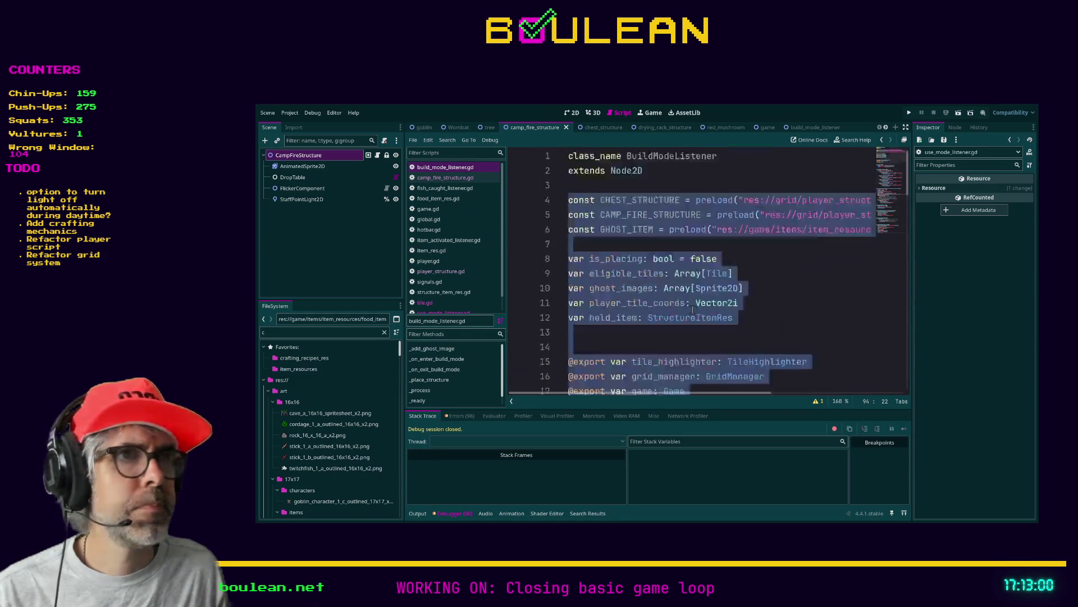
click(740, 255)
scroll(740, 256, down, 3)
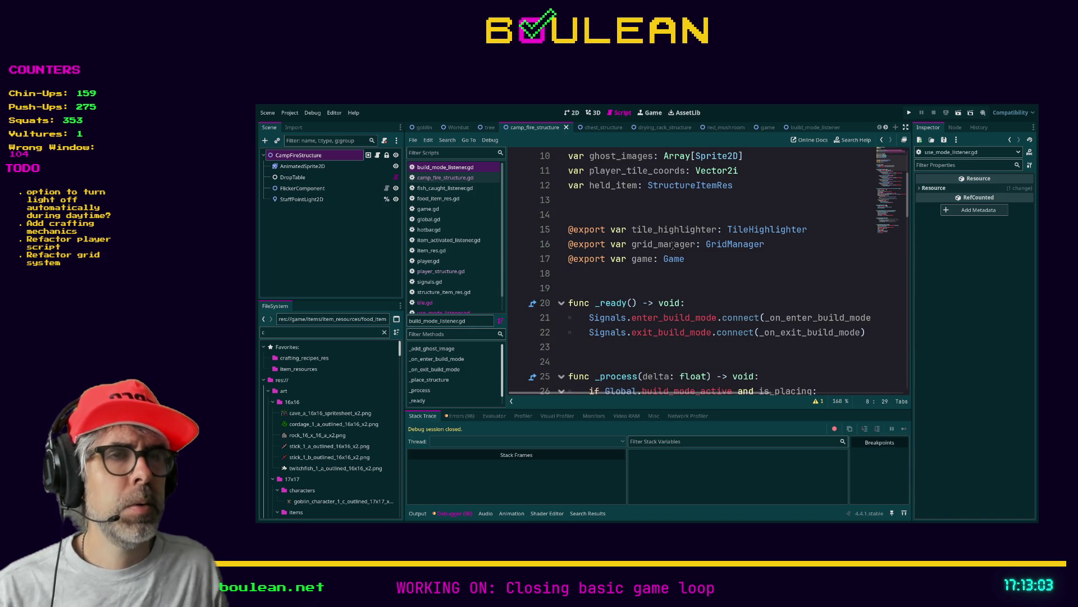
click(742, 282)
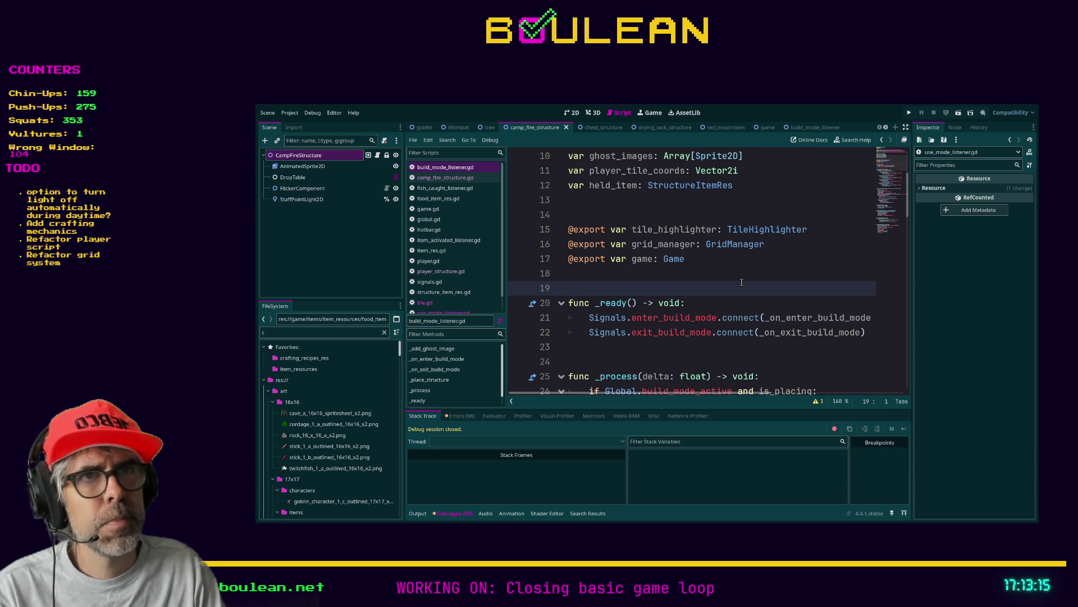
scroll(741, 282, up, 3)
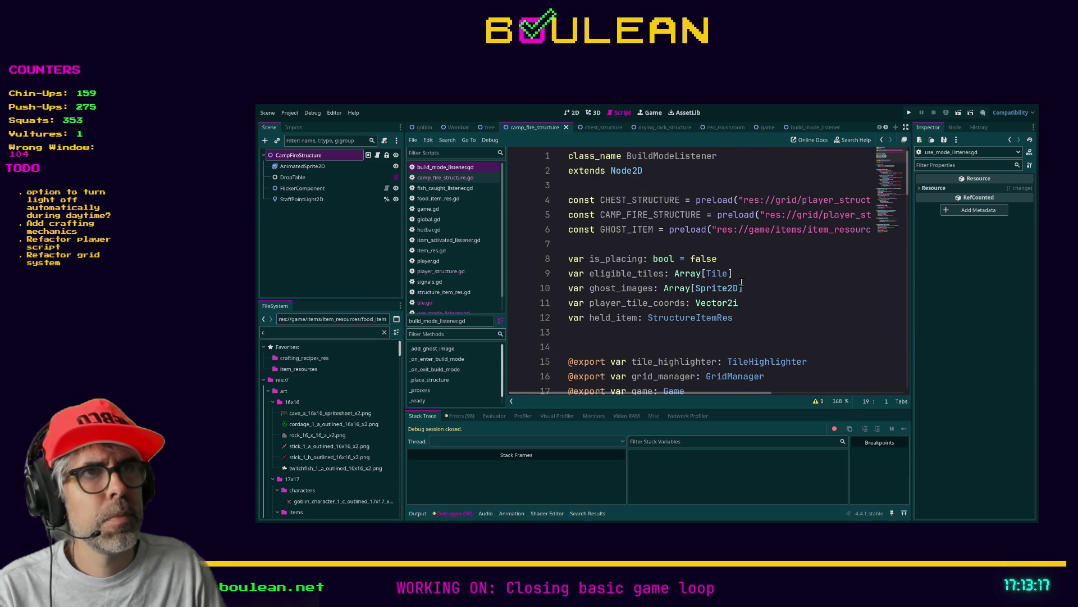
scroll(741, 282, down, 2)
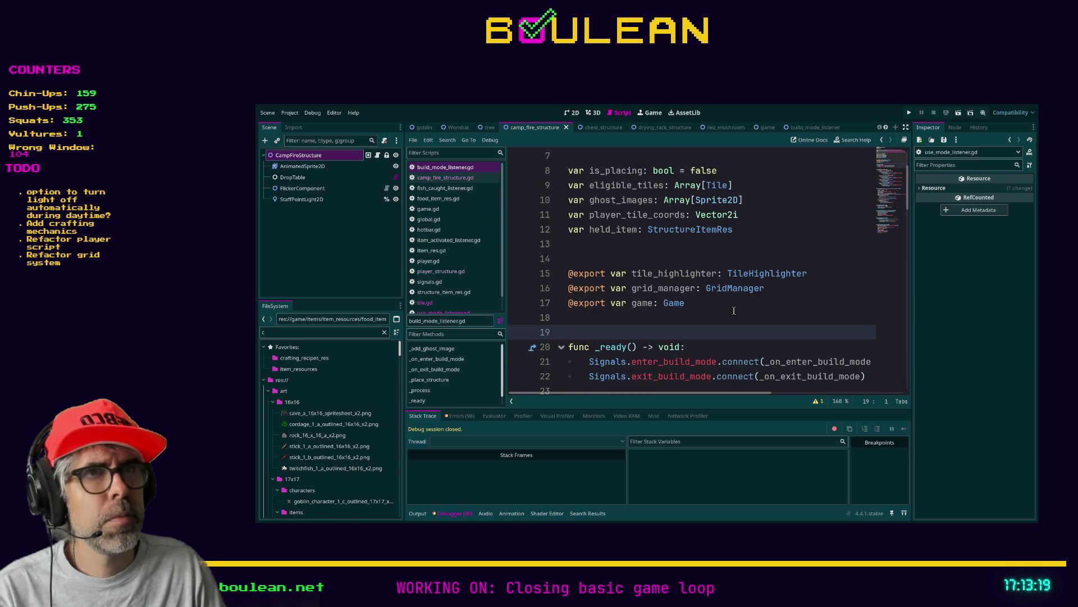
click(731, 313)
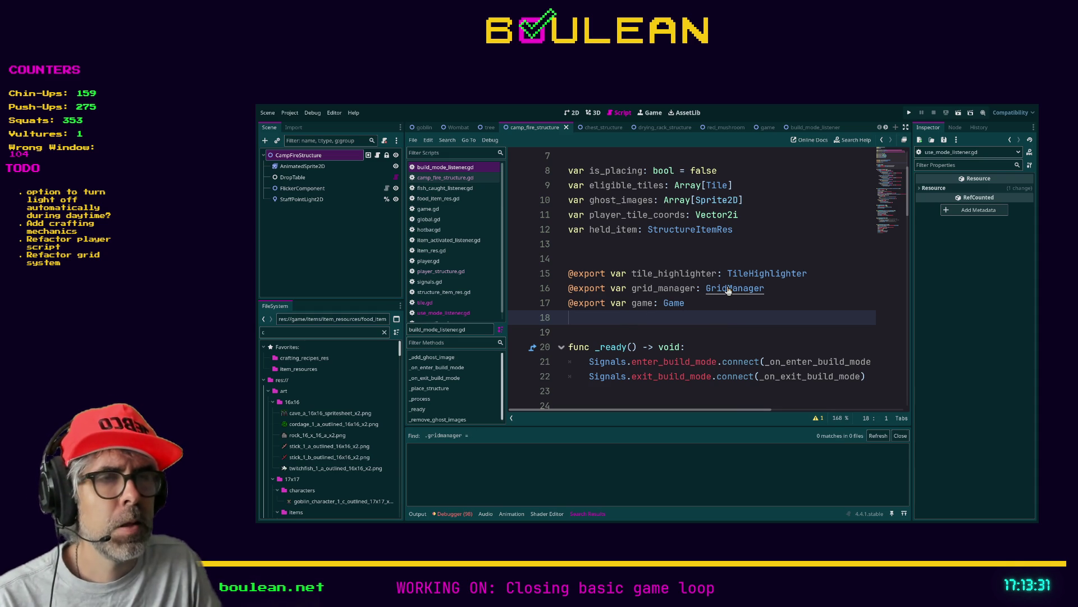
Filter the FileSystem for 'game' and open game.gd.
click(331, 333)
key(BackSpace)
text(game)
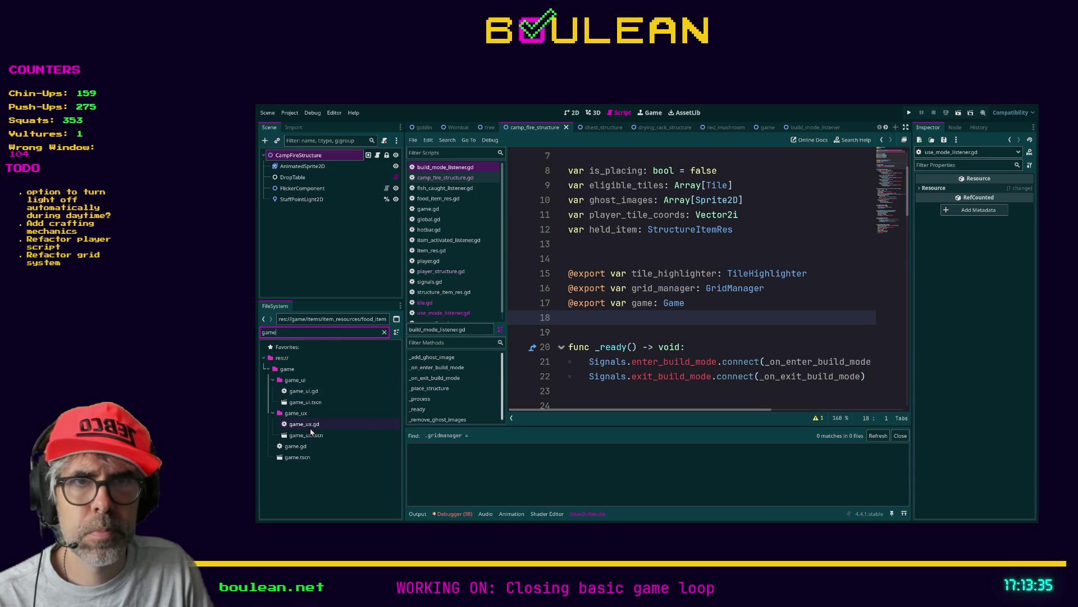
double_click(307, 446)
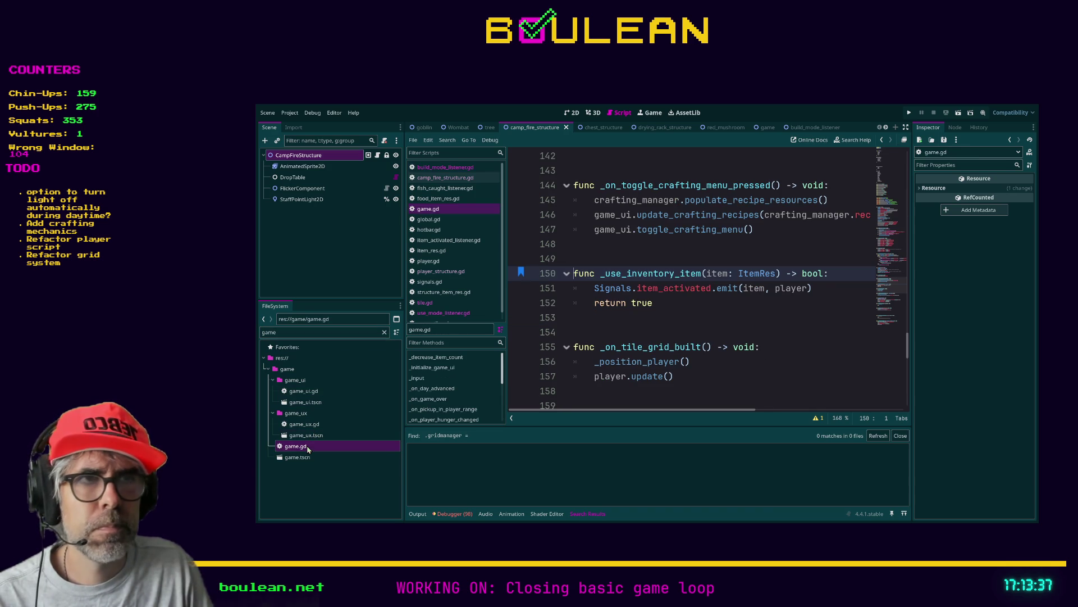
click(633, 258)
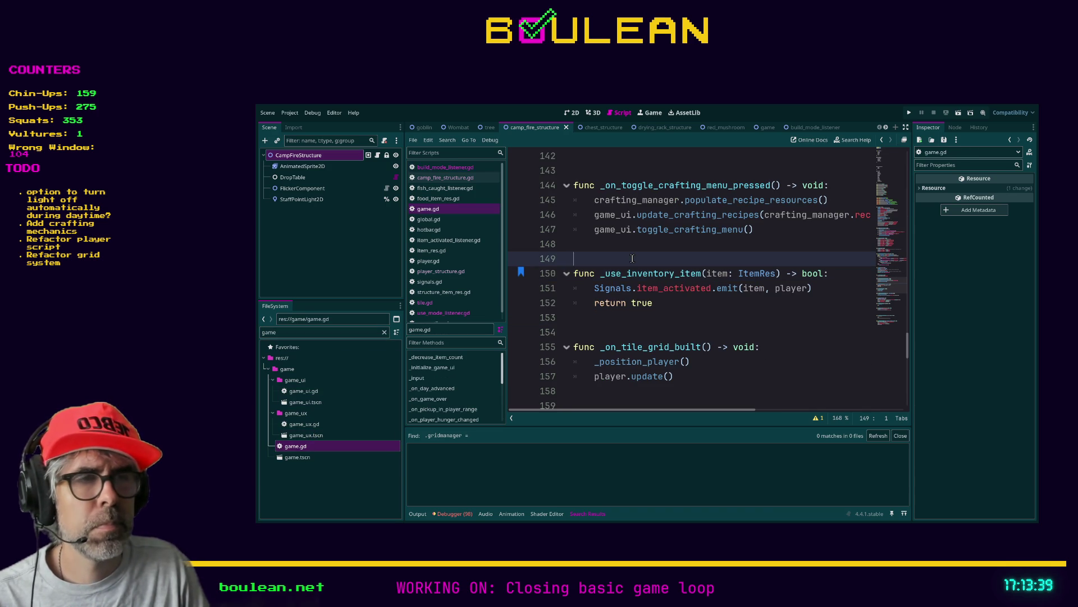
Search game.gd for '.grid_manager' to find the player's grid_manager assignment on line 75.
key(ctrl+f)
text(g)
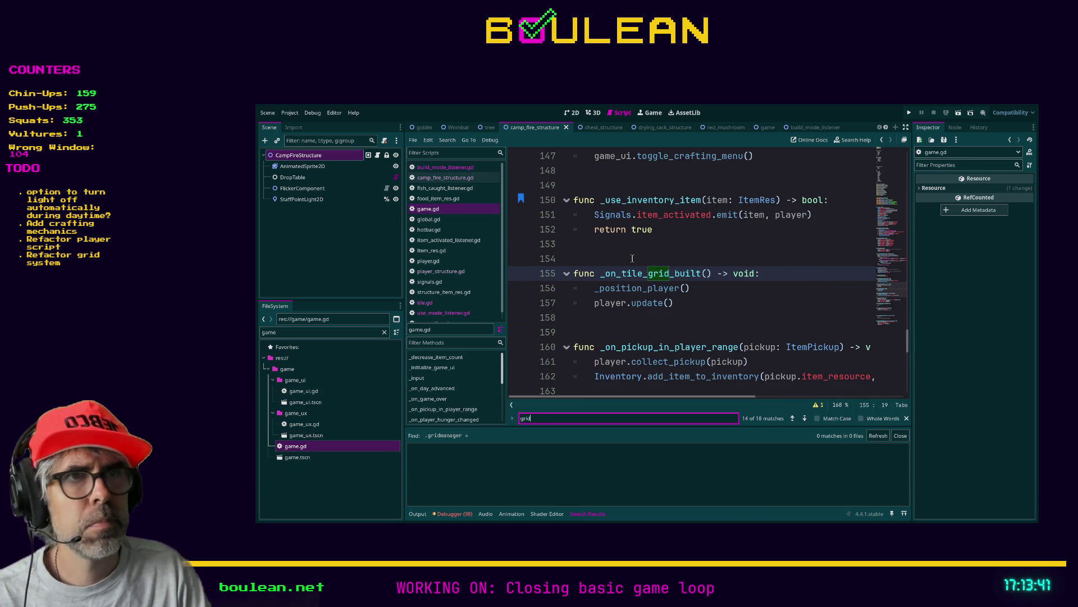
key(BackSpace)
text(.grid_mana)
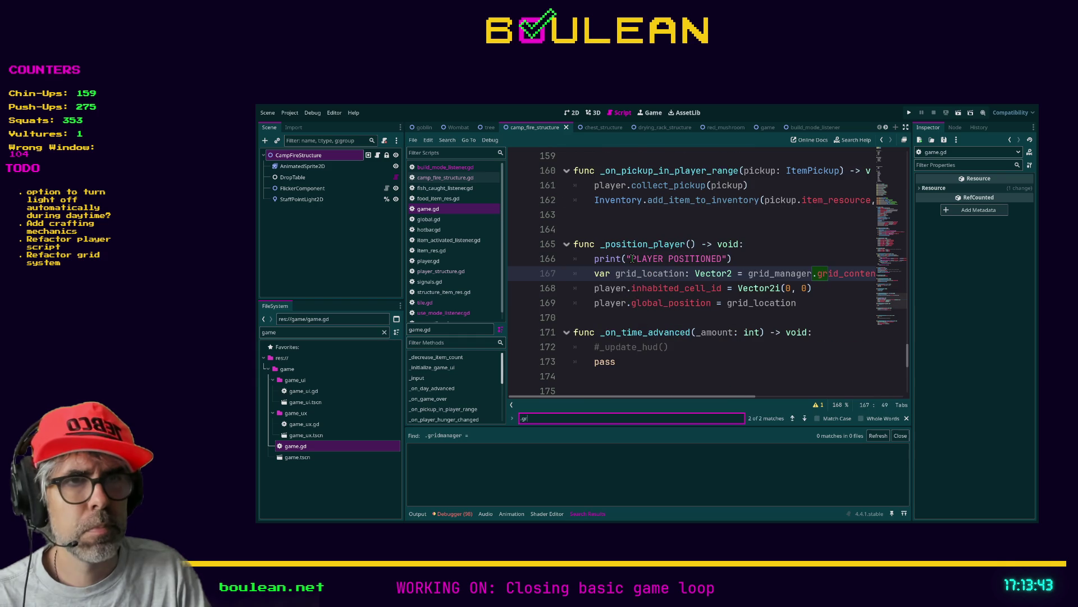
text(ger)
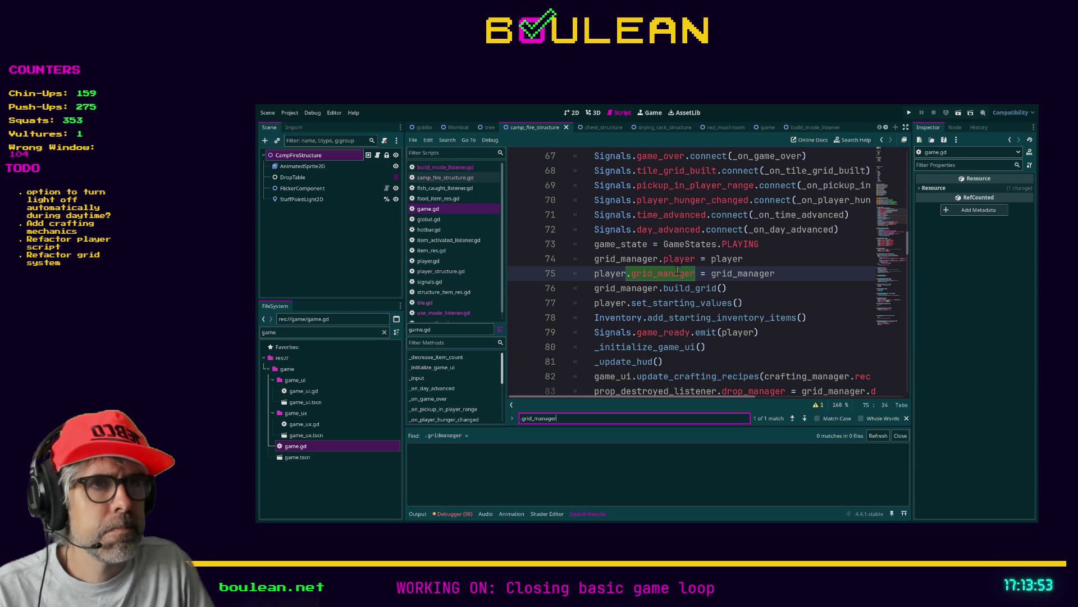
scroll(674, 278, up, 3)
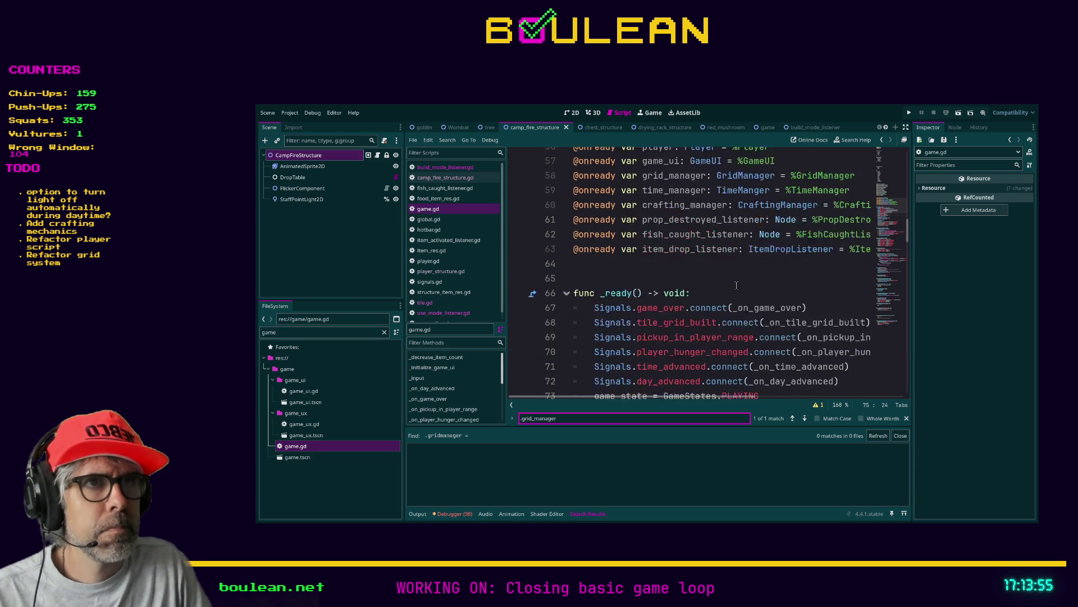
scroll(730, 284, down, 3)
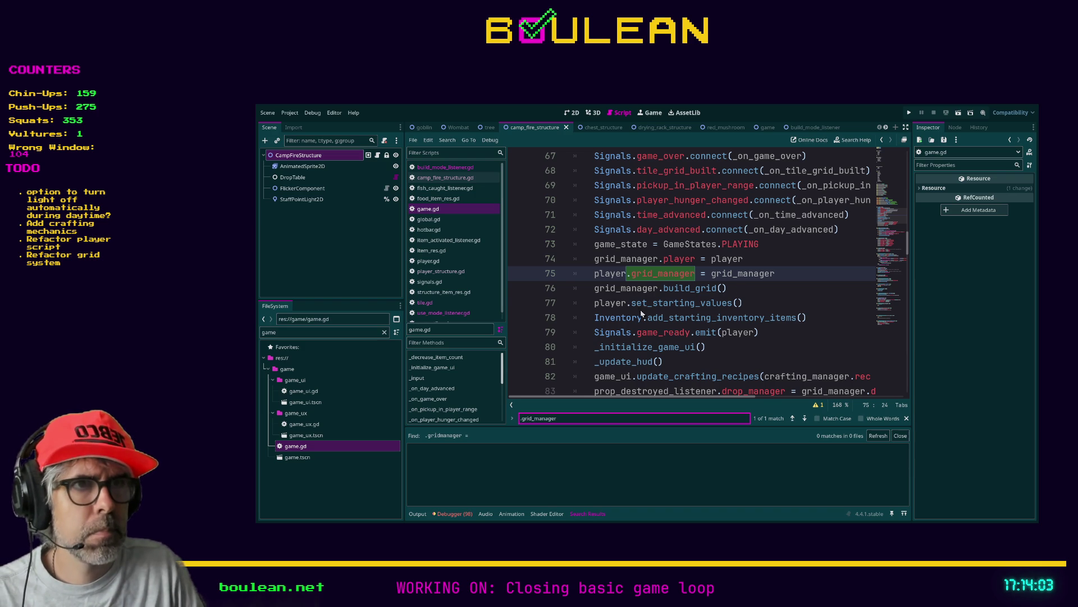
key(ctrl+shift+f)
key(Return)
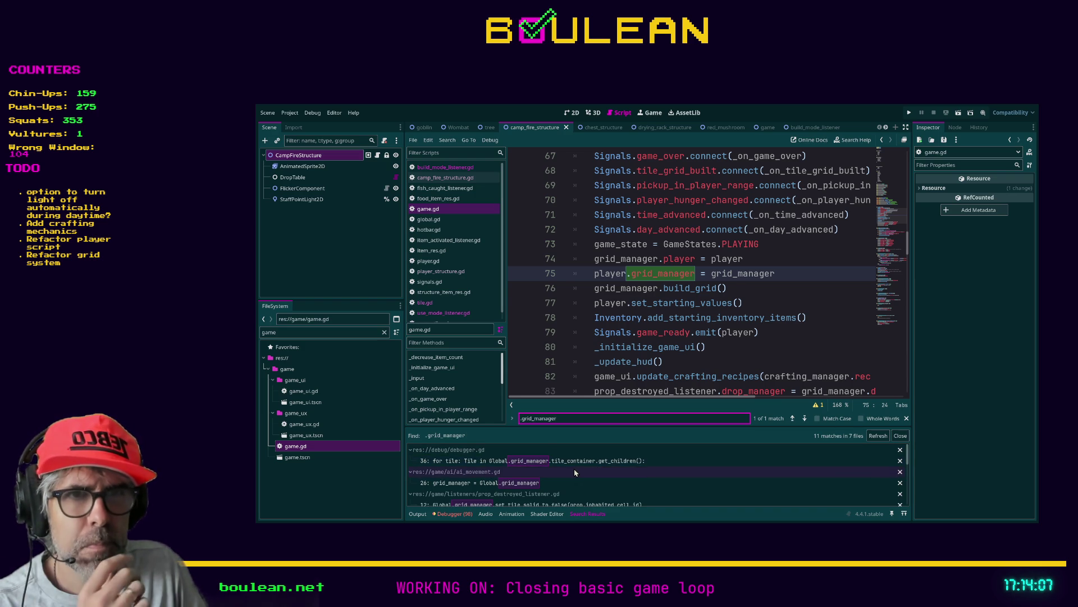
scroll(574, 473, down, 1)
scroll(574, 473, down, 1)
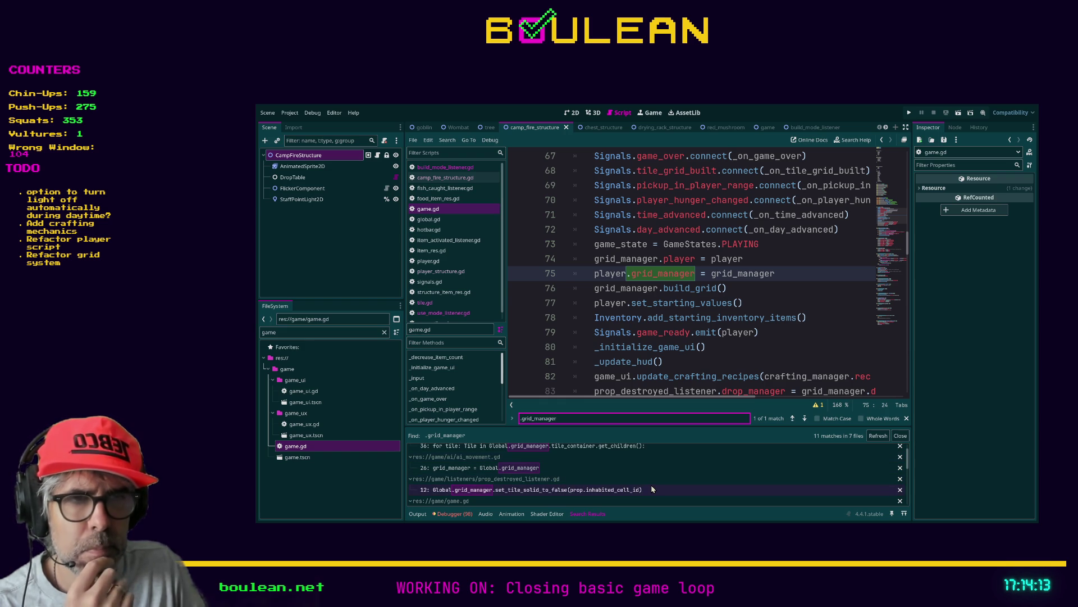
scroll(641, 487, down, 2)
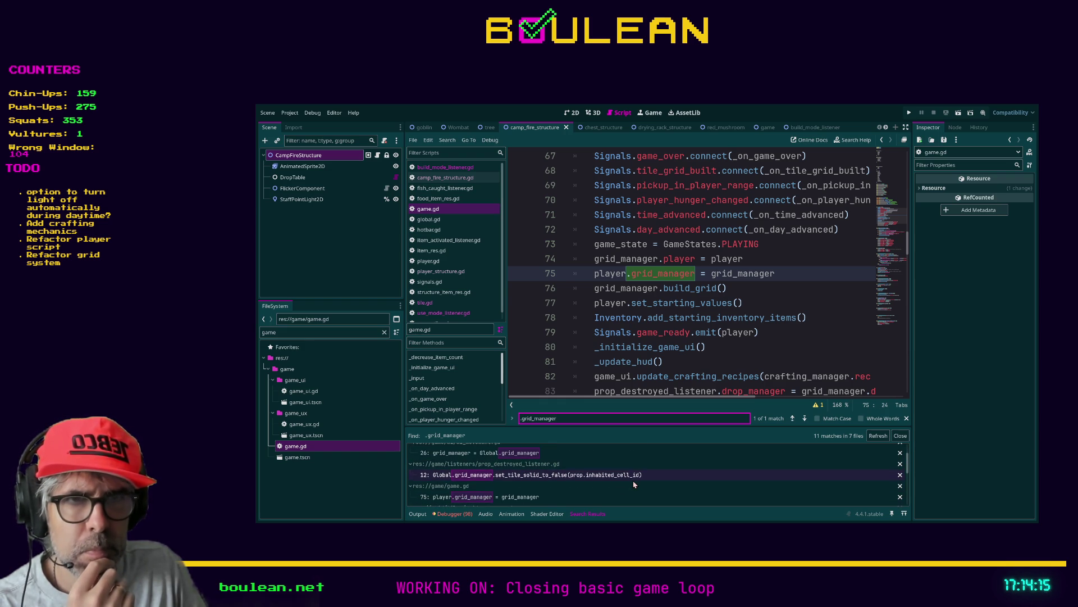
scroll(556, 489, down, 2)
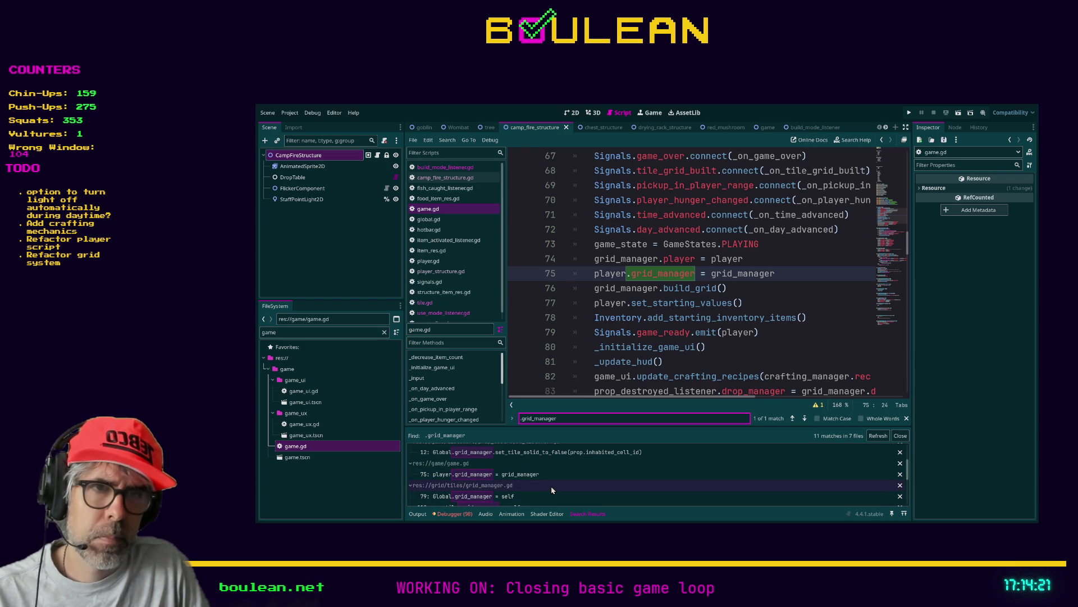
scroll(547, 487, down, 1)
scroll(534, 489, down, 1)
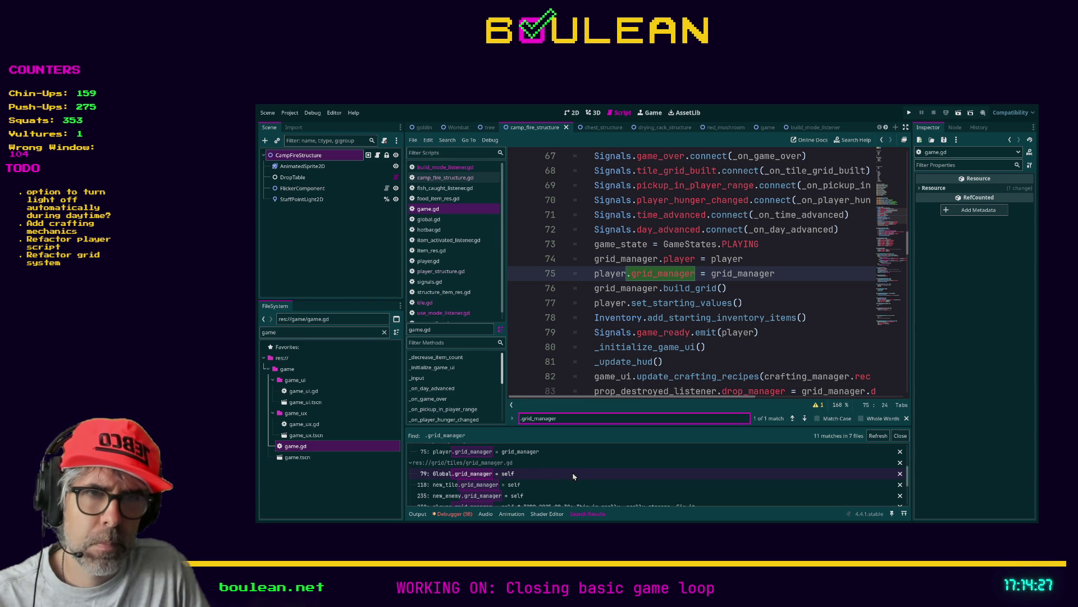
scroll(573, 489, down, 1)
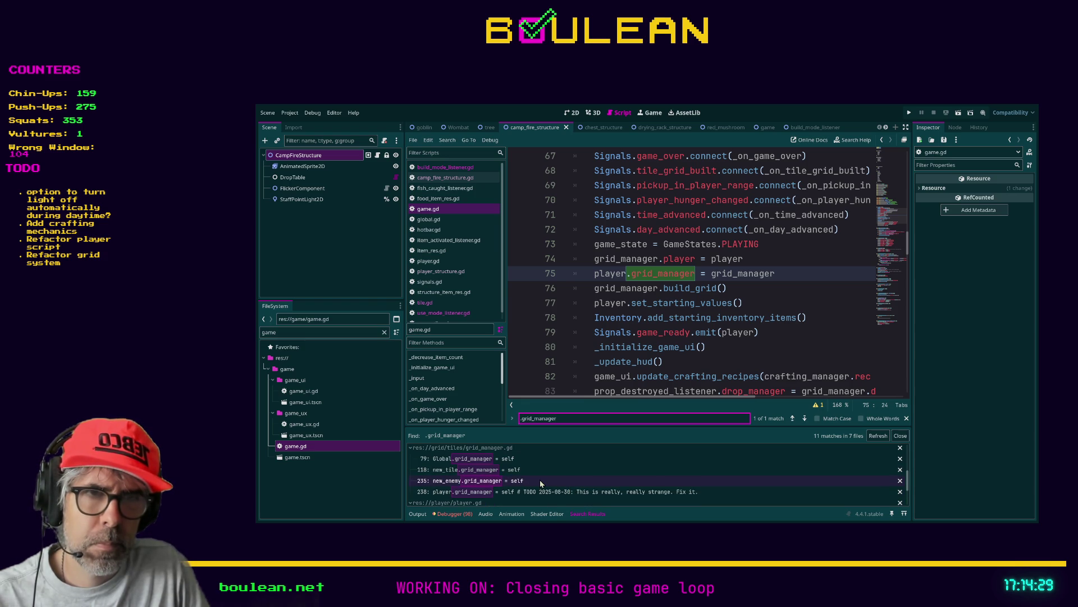
scroll(569, 478, down, 2)
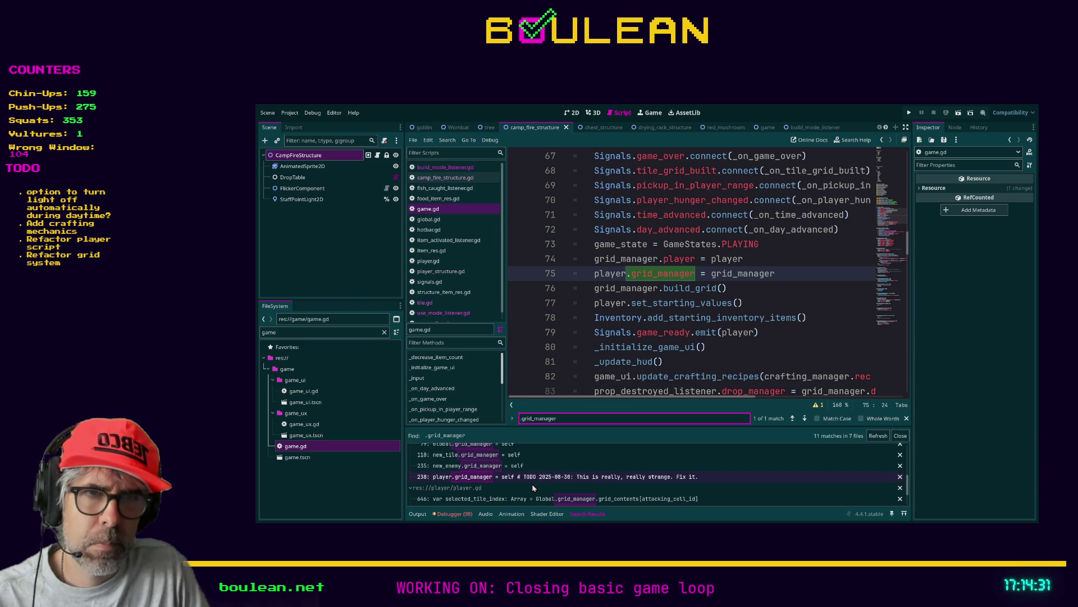
scroll(537, 486, down, 2)
scroll(536, 486, down, 1)
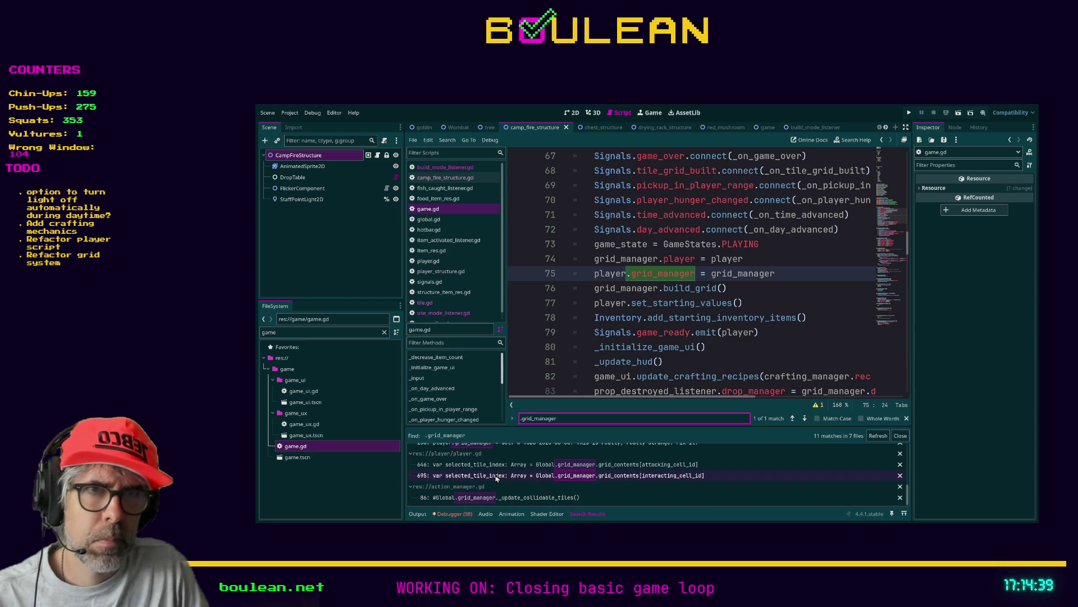
click(460, 170)
Search build_mode_listener.gd for 'grid_manager' and jump to its export on line 16.
click(628, 242)
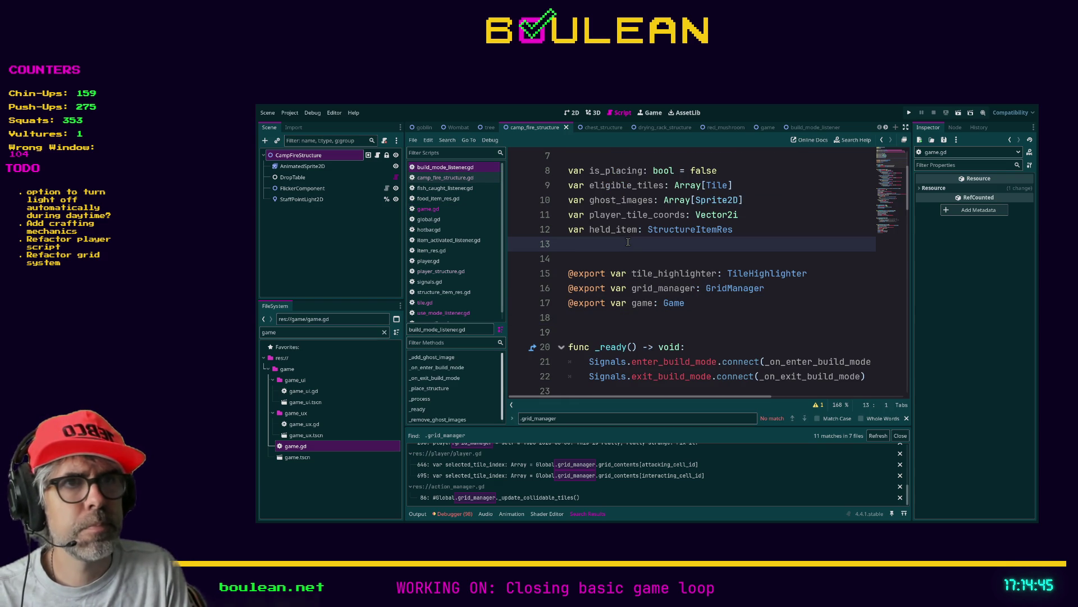
key(ctrl+f)
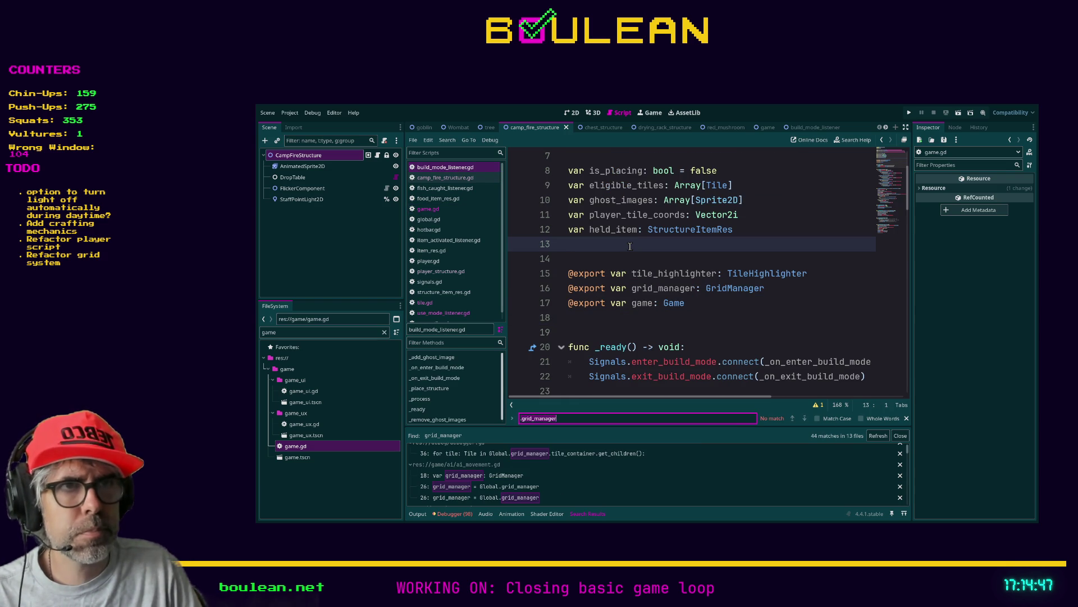
text(grid_manager)
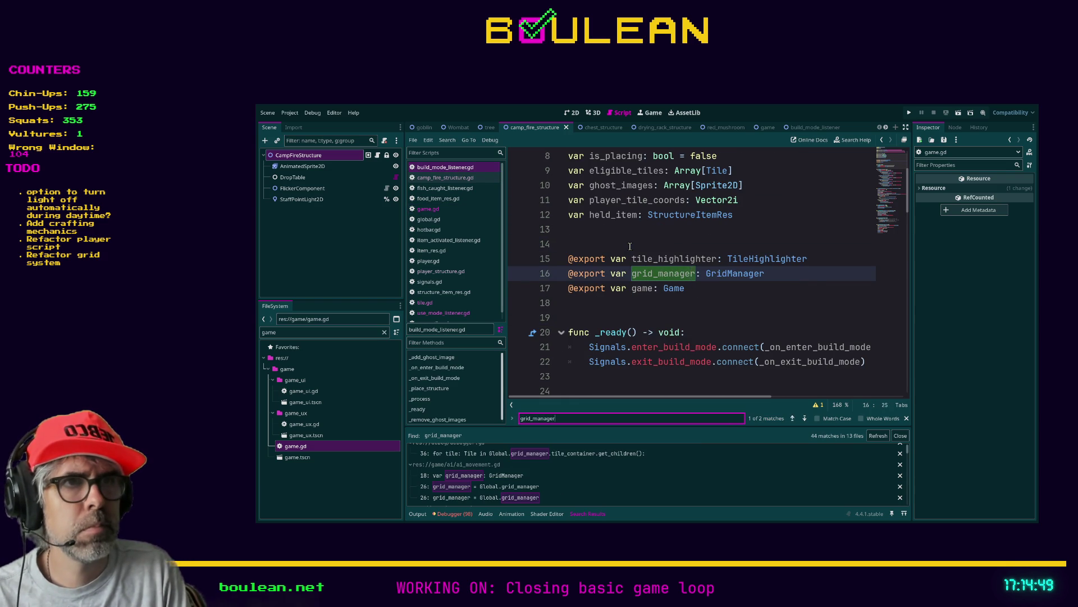
key(Return)
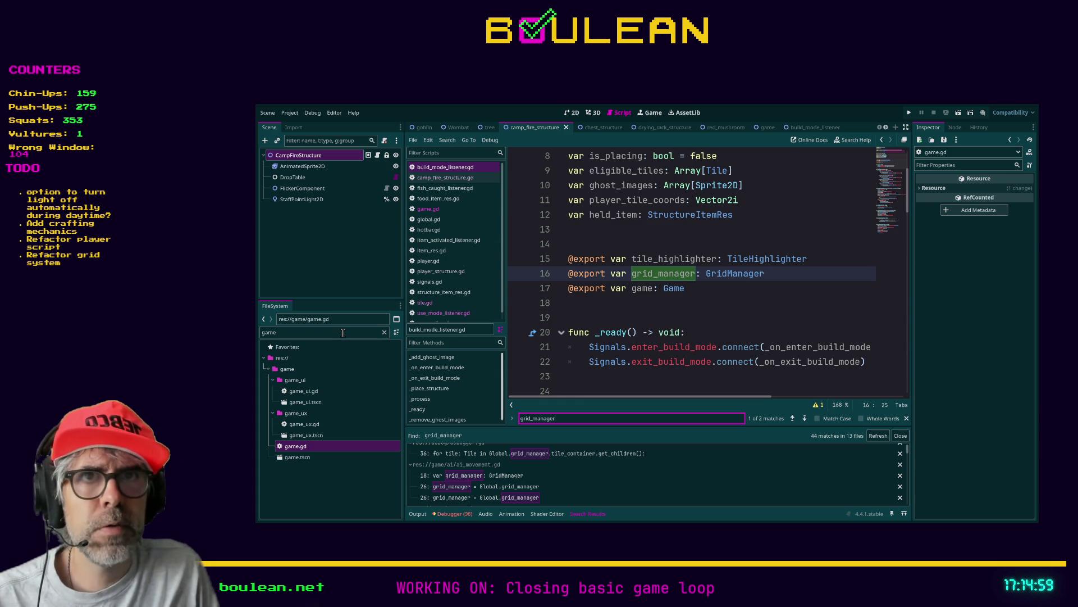
Switch to the game scene, scroll the Scene tree to the top, and select GridManager.
click(765, 127)
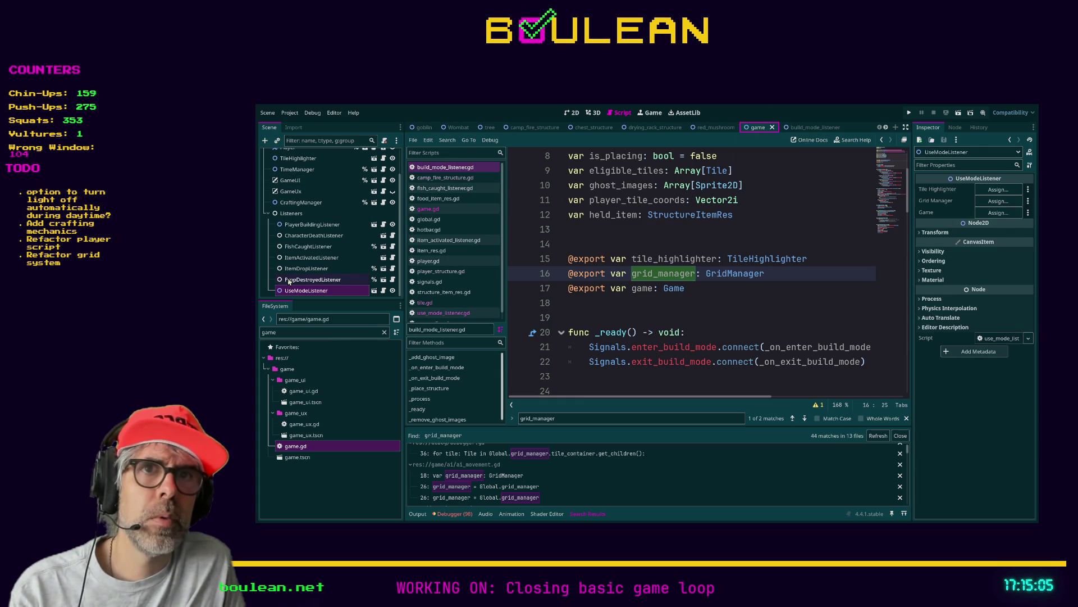
click(304, 291)
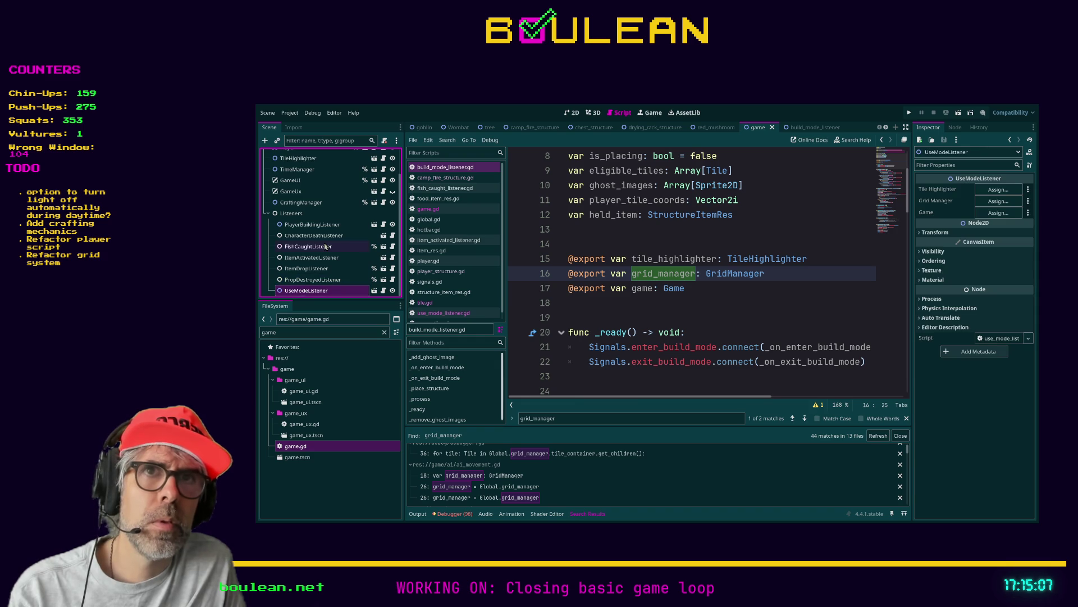
scroll(337, 247, up, 1)
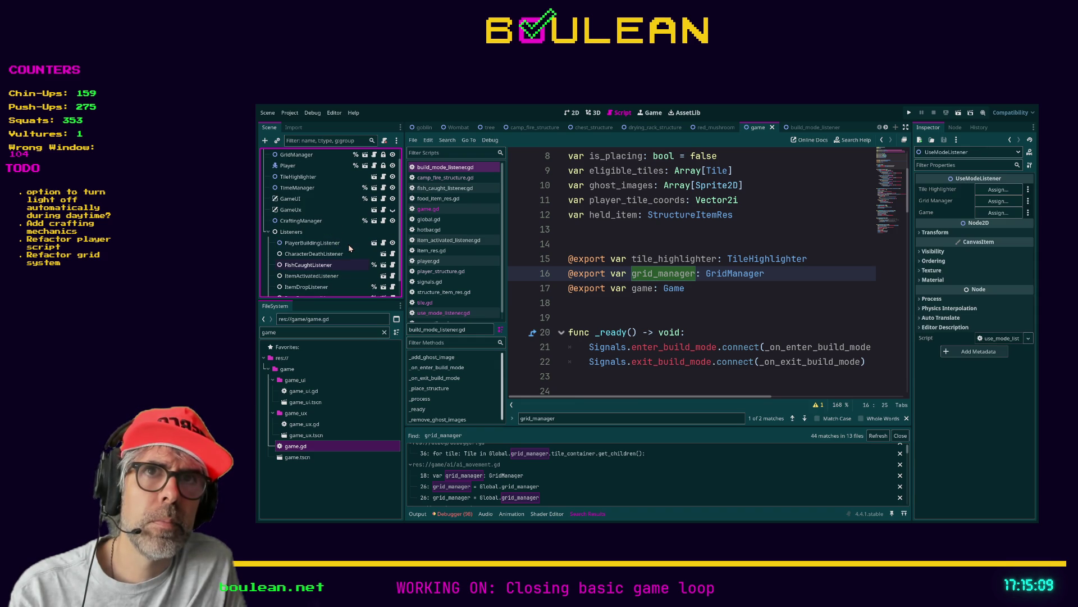
scroll(349, 248, up, 1)
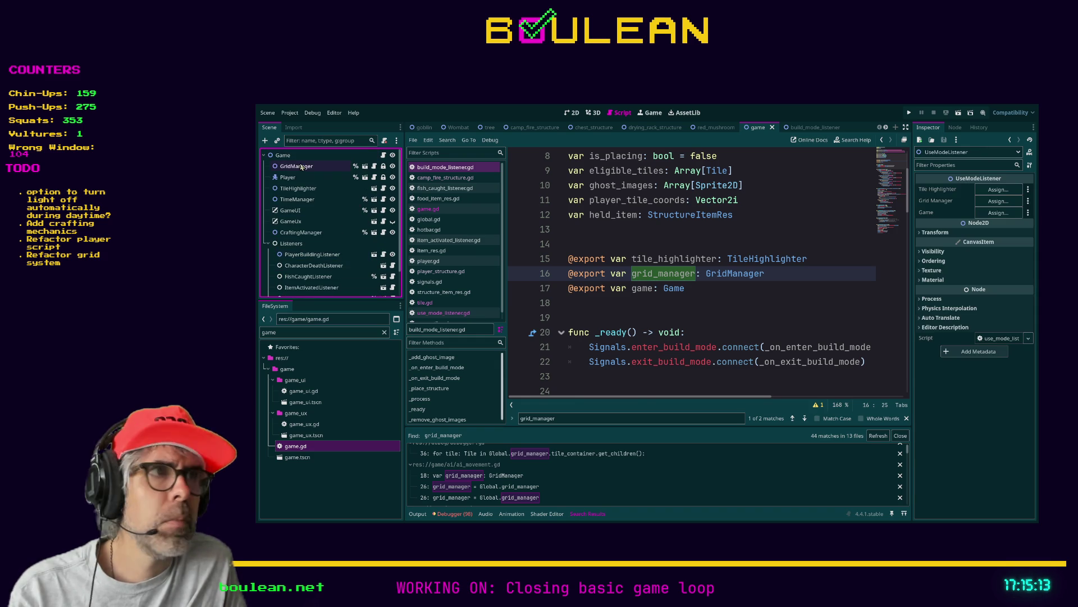
mouse_move(300, 167)
mouse_down()
mouse_move(982, 187)
mouse_move(944, 241)
mouse_move(674, 318)
mouse_move(483, 416)
mouse_up()
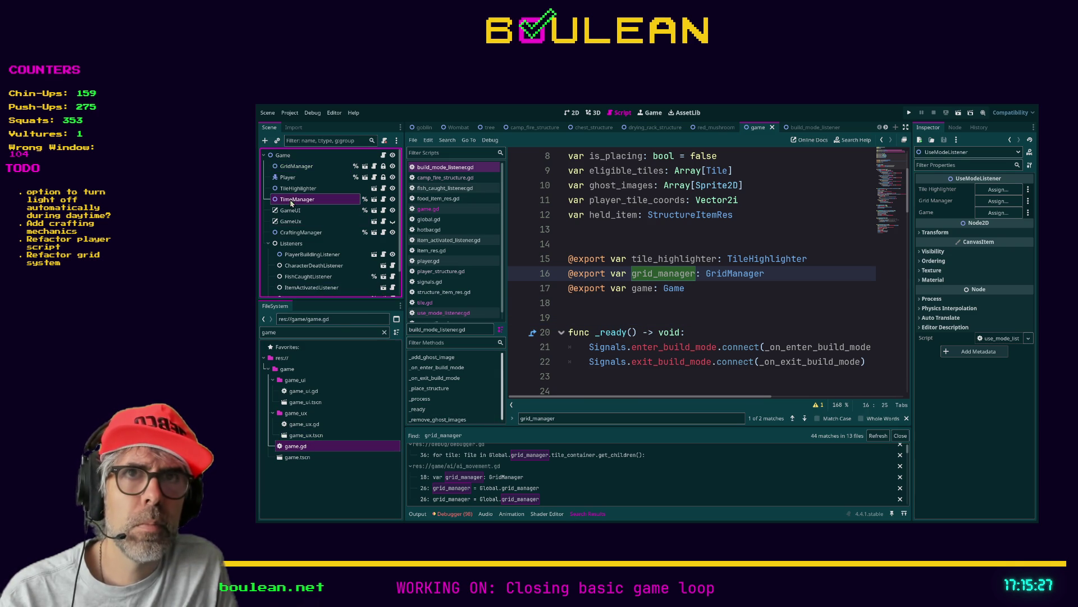
click(291, 200)
click(289, 178)
click(292, 167)
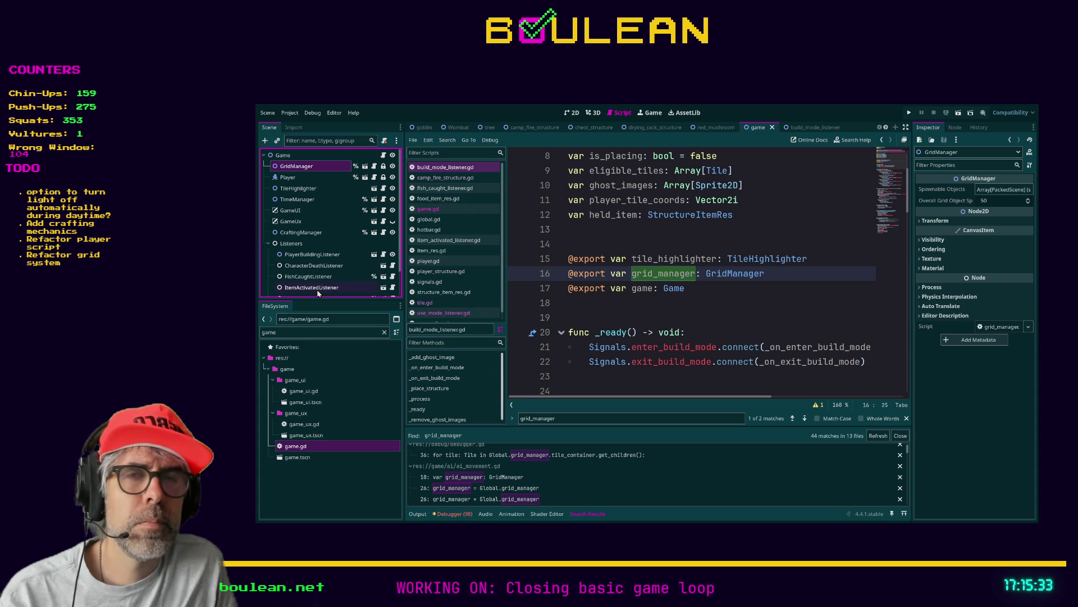
scroll(323, 281, down, 2)
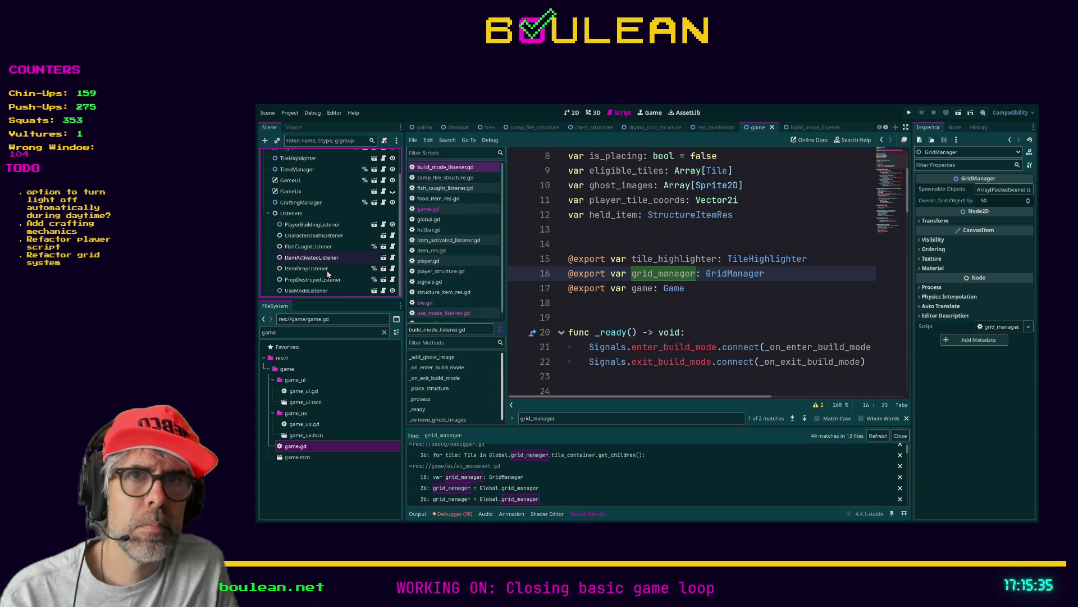
Assign the GridManager and Game nodes to UseModeListener's Grid Manager and Game exports.
click(326, 291)
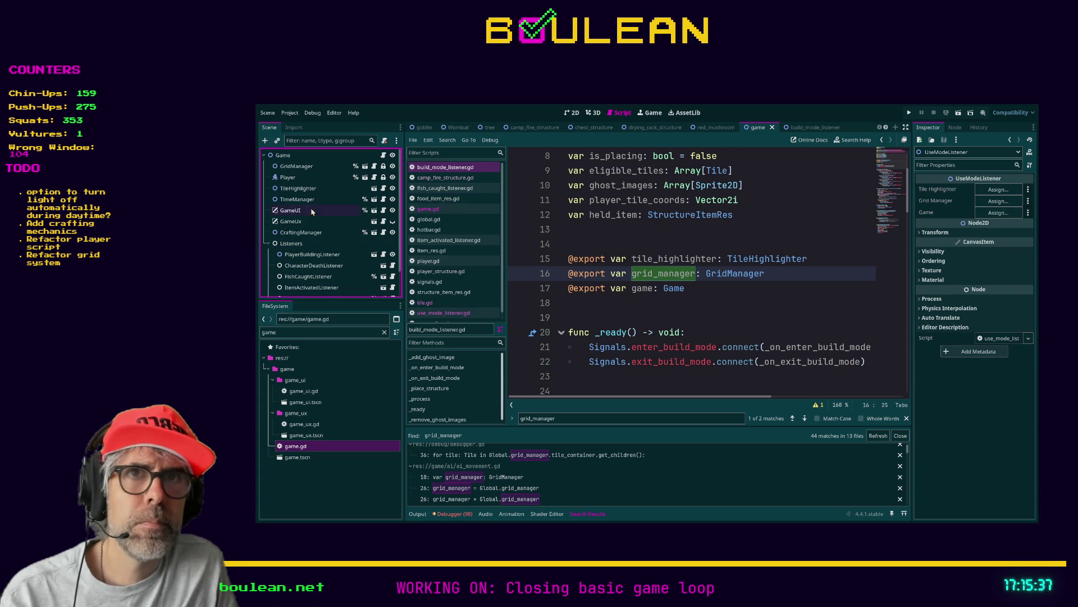
scroll(296, 171, up, 2)
mouse_move(296, 173)
mouse_down()
mouse_move(315, 185)
mouse_move(702, 233)
mouse_move(995, 206)
mouse_up()
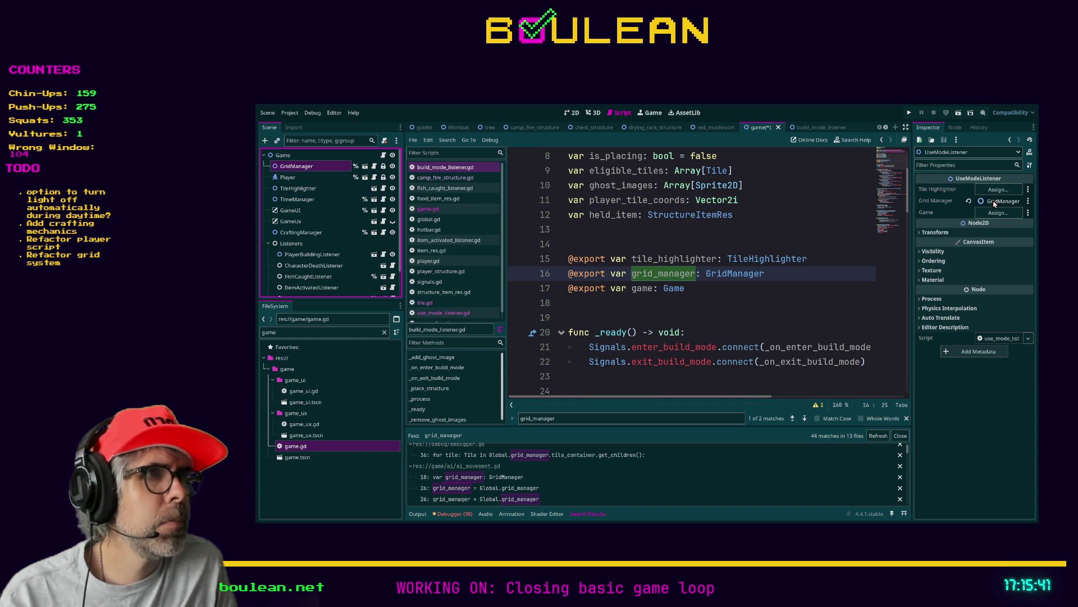
click(283, 155)
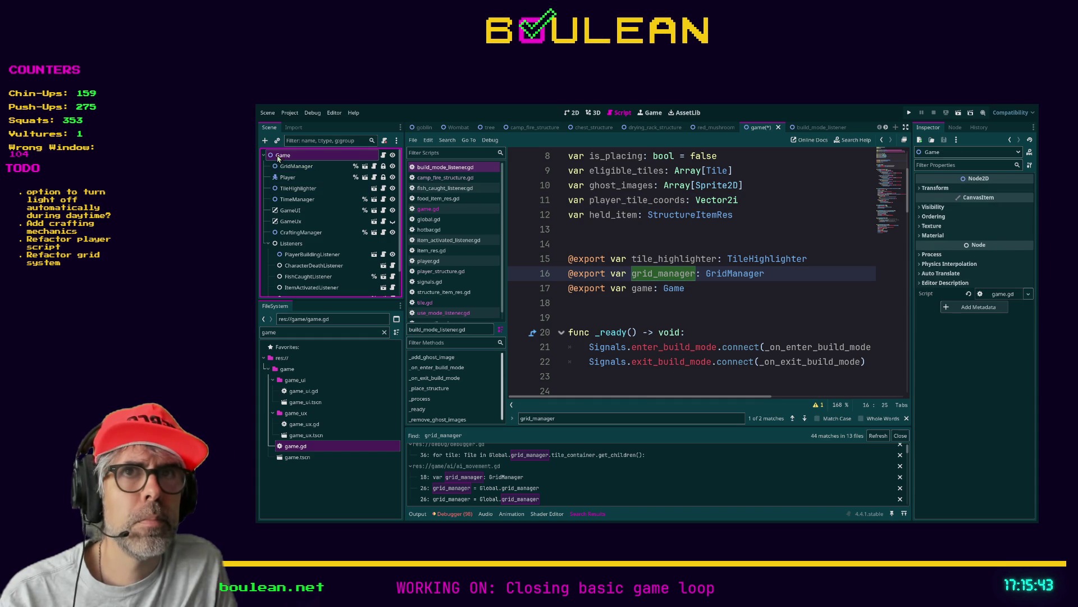
scroll(324, 230, down, 1)
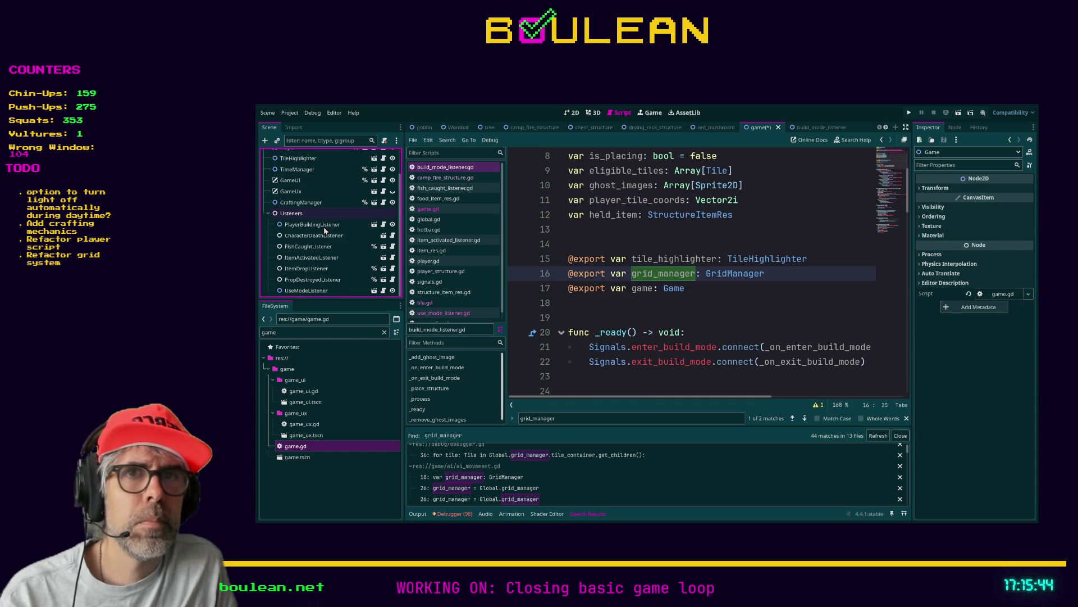
click(311, 292)
scroll(323, 205, up, 3)
mouse_move(283, 156)
mouse_down()
mouse_move(337, 179)
mouse_move(988, 214)
mouse_up()
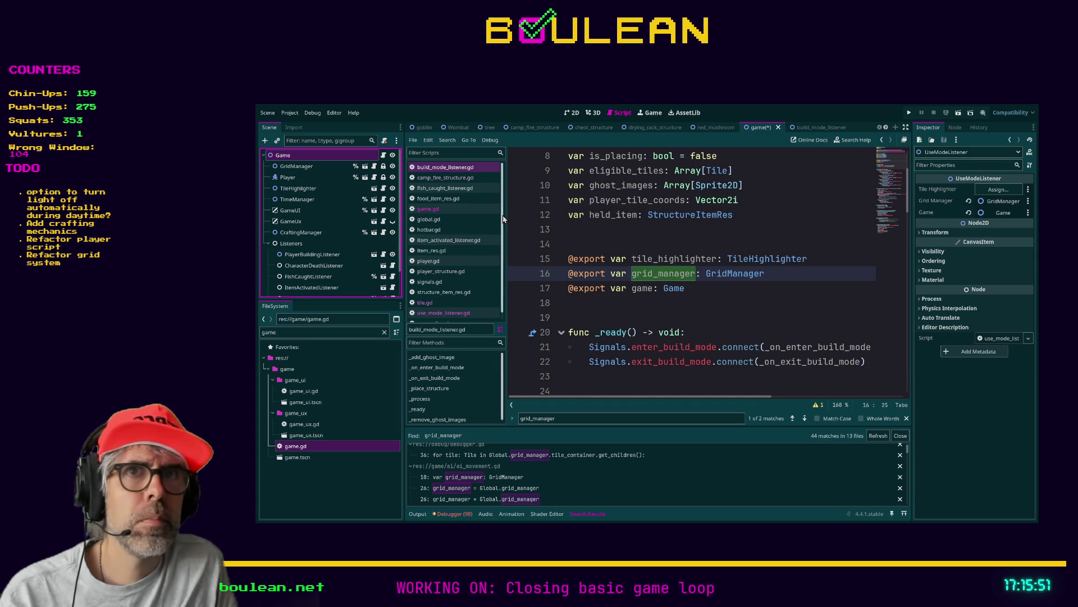
Assign TileHighlighter to the Tile Highlighter export, save the game scene, and run the game.
mouse_move(285, 193)
mouse_down()
mouse_move(382, 197)
mouse_move(311, 198)
mouse_up()
scroll(314, 236, down, 2)
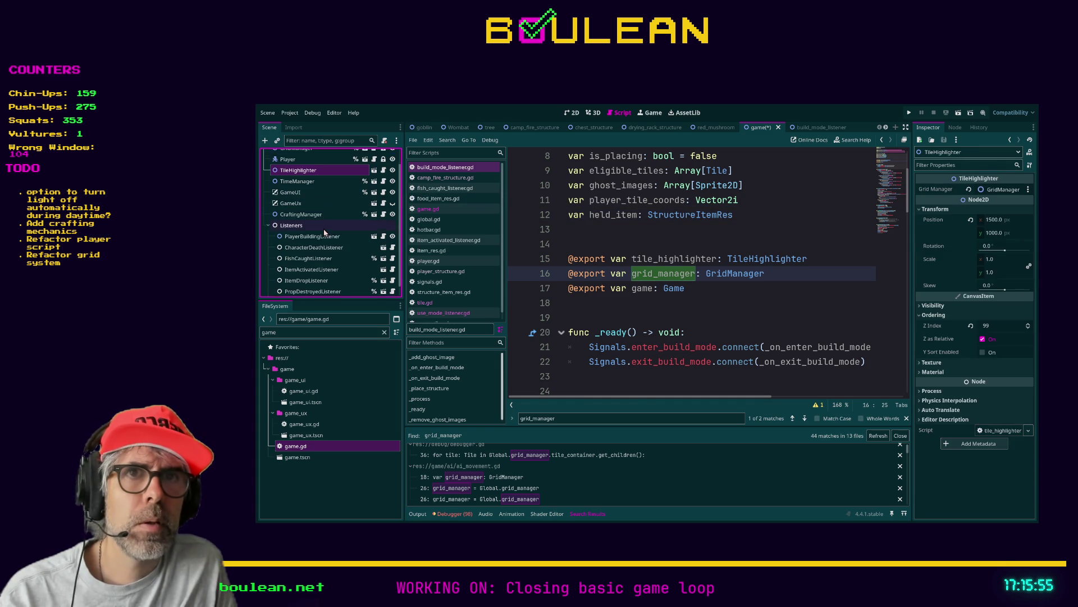
click(306, 291)
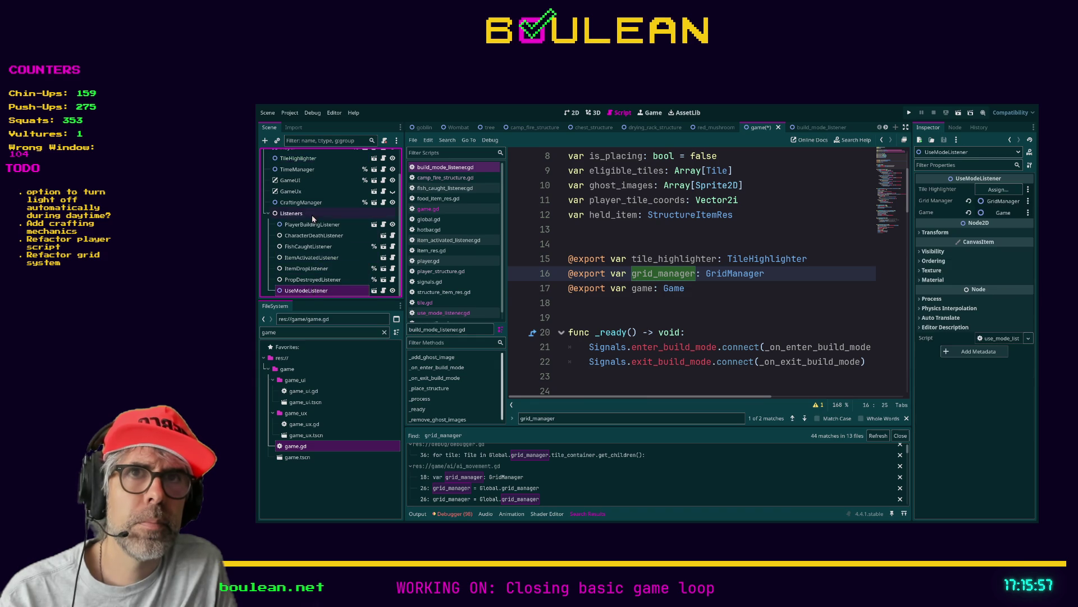
scroll(312, 214, up, 3)
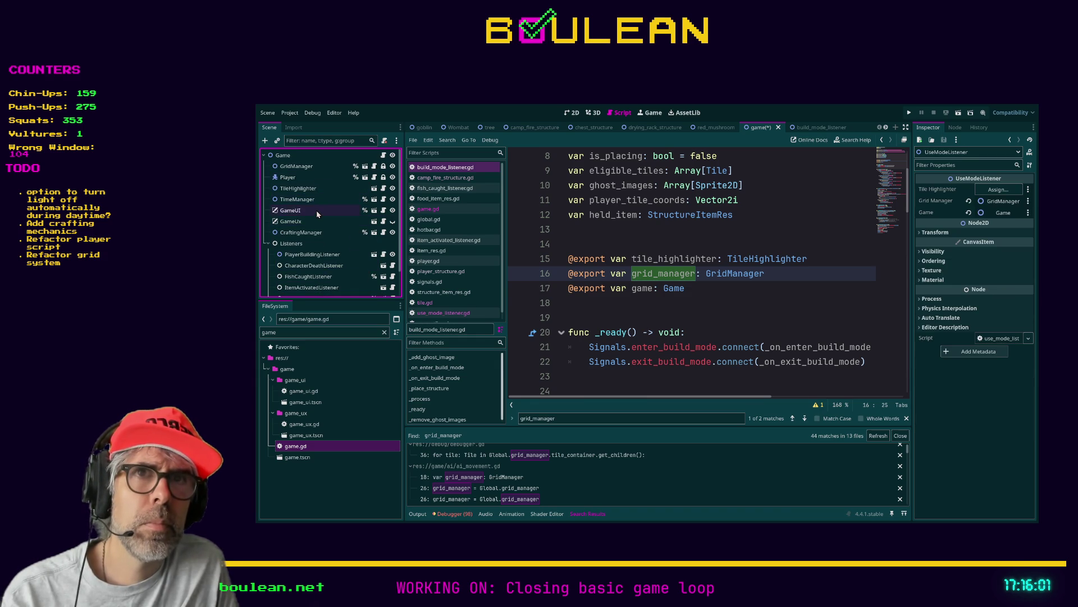
mouse_move(296, 189)
mouse_down()
mouse_move(834, 213)
mouse_move(995, 190)
mouse_up()
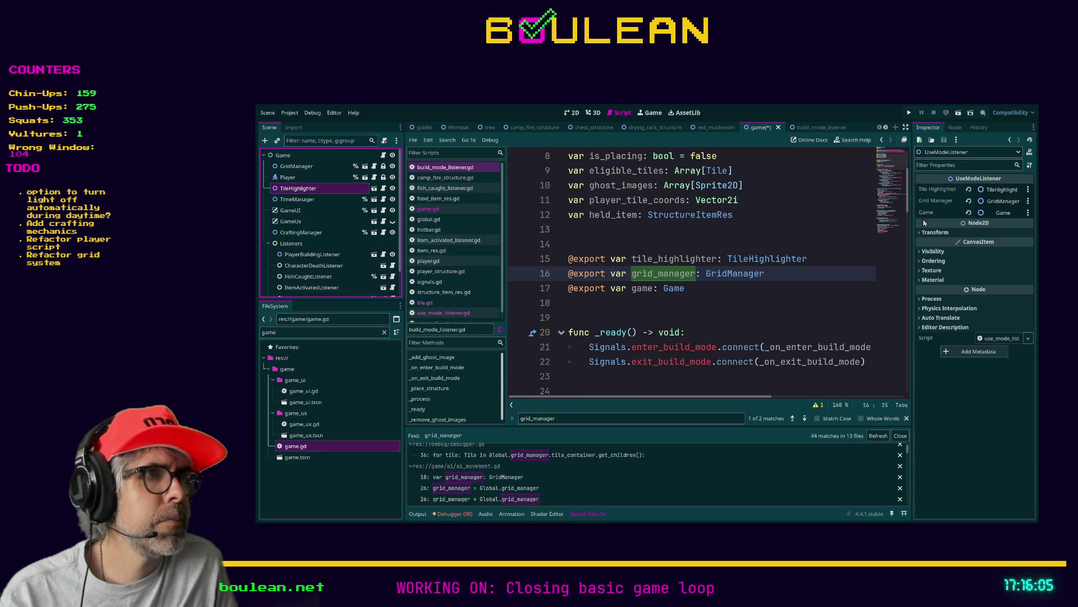
click(814, 245)
key(ctrl+s)
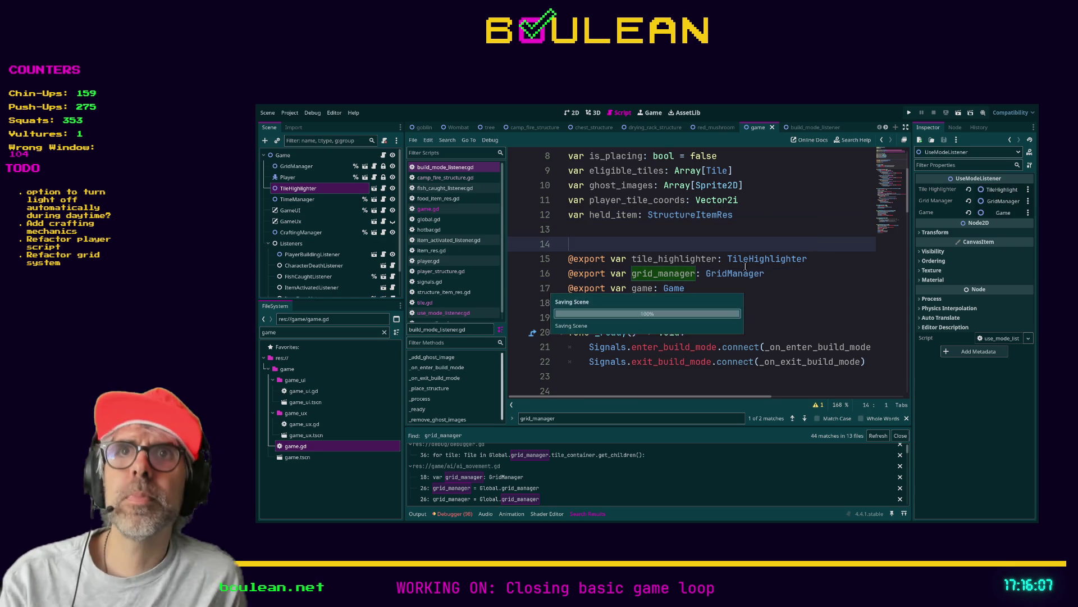
key(F5)
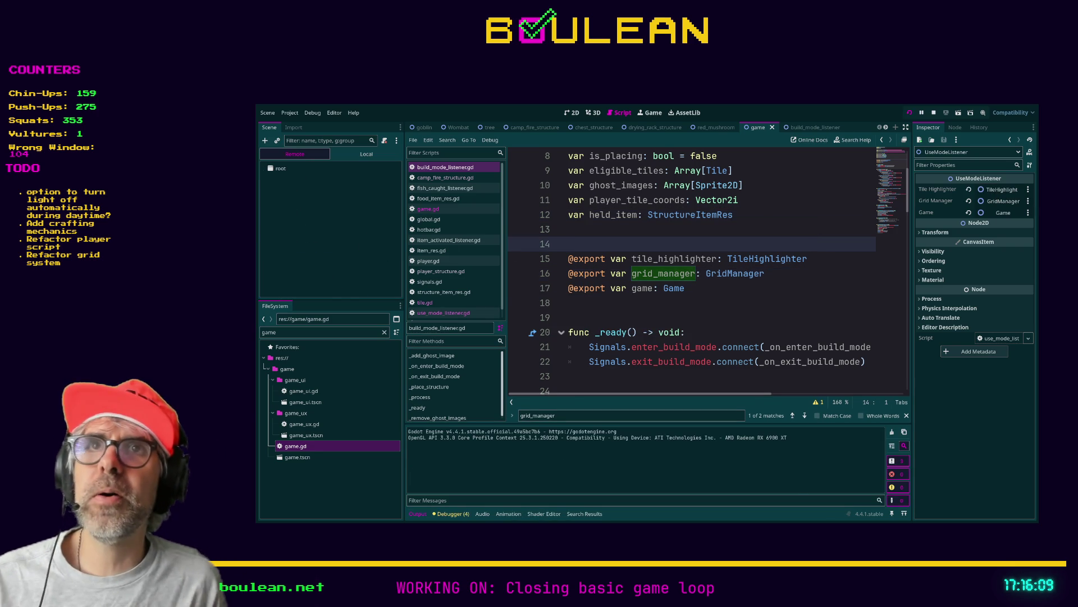
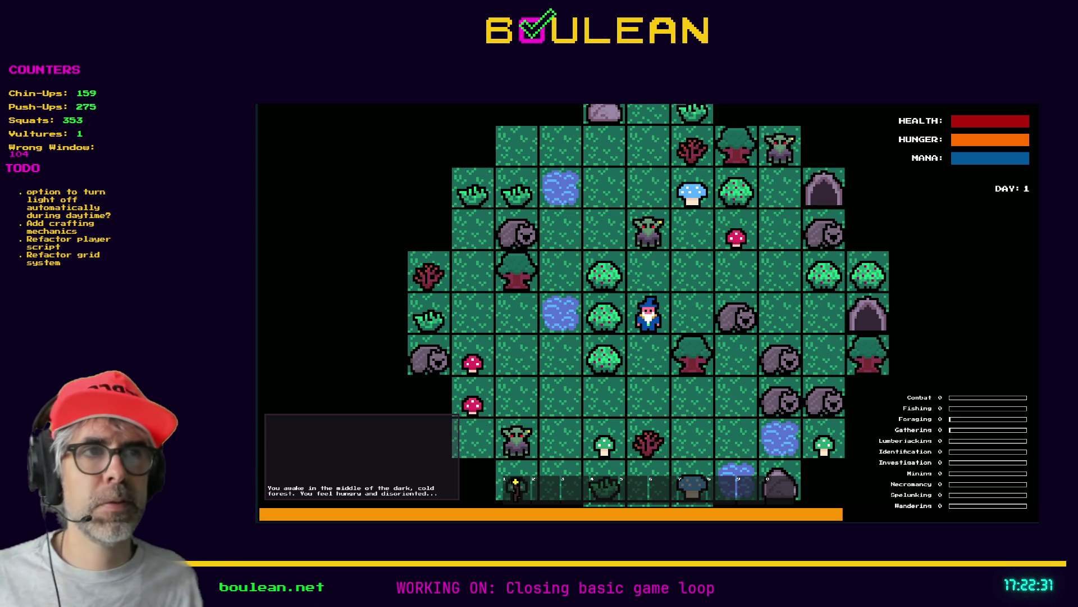
Move the wizard and attack until the goblin and its gravestone are destroyed.
click(697, 318)
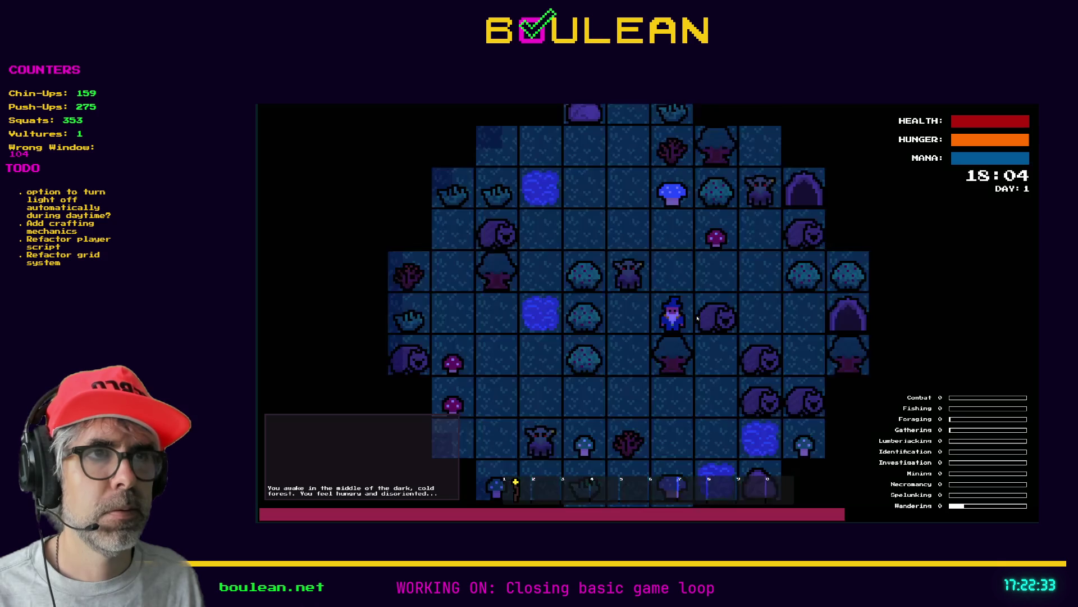
key(Left)
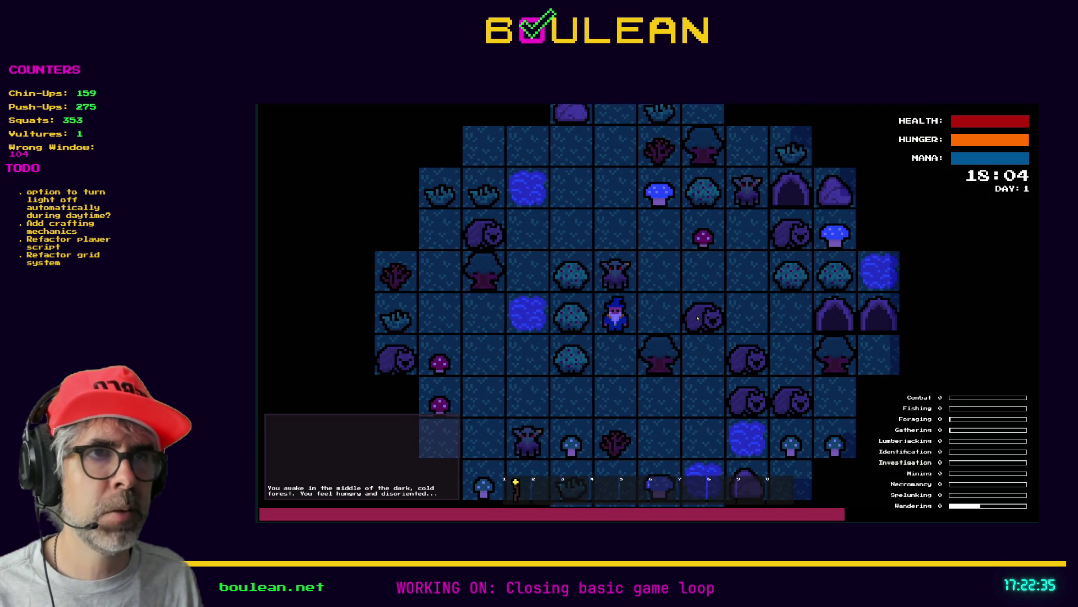
key(Up)
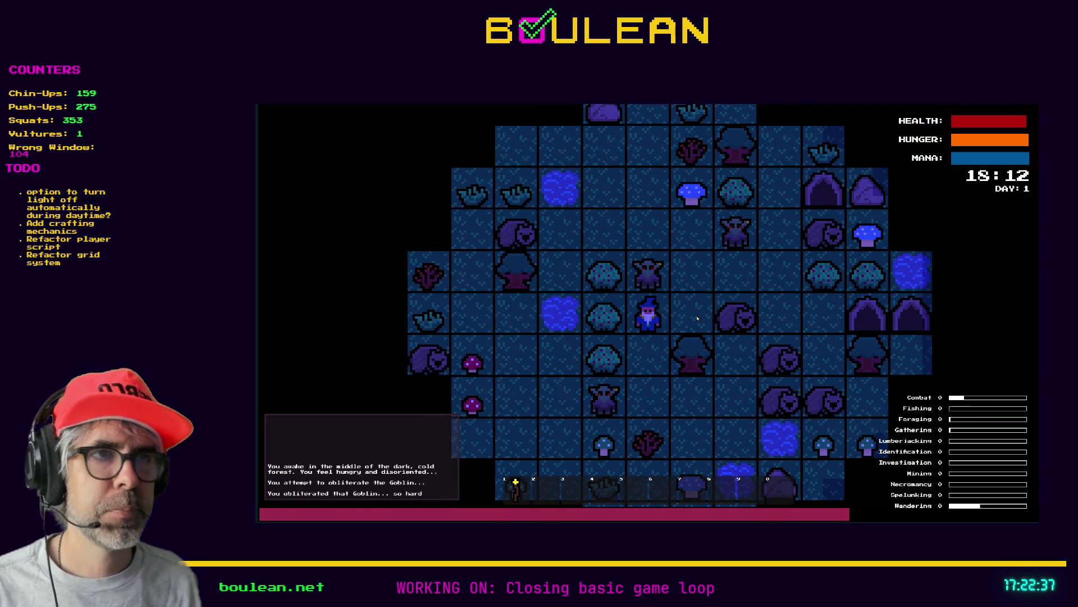
key(Up)
key(Up)
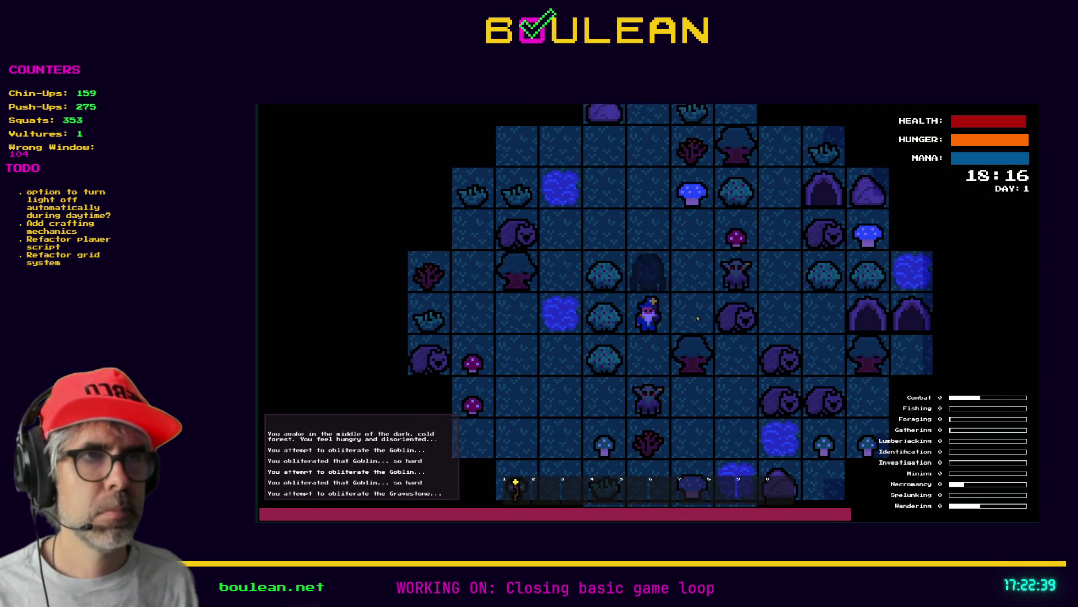
key(Up)
key(Up)
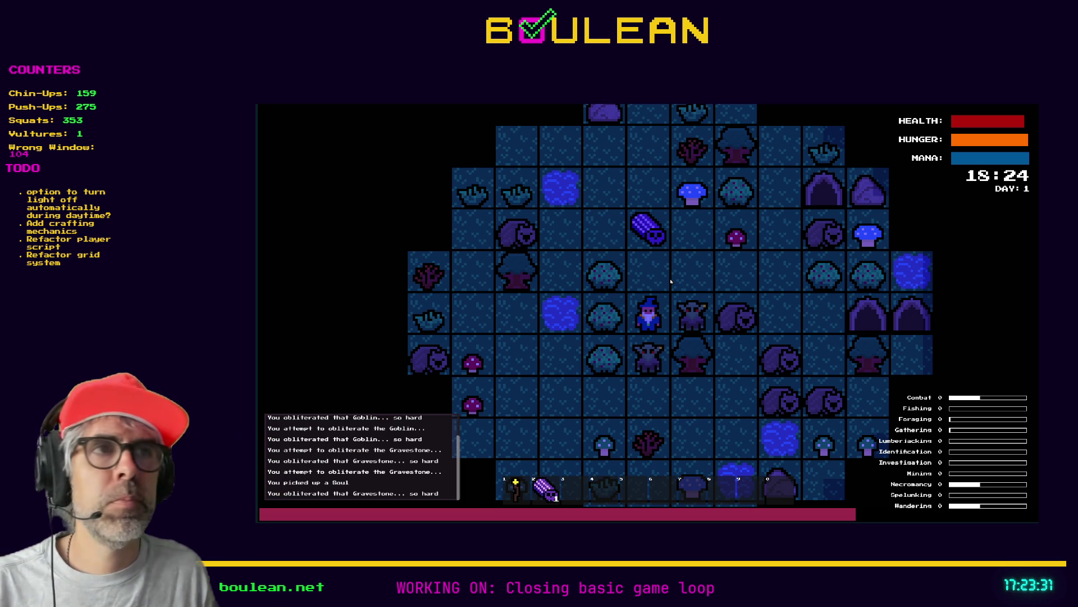
Quit the test game, switch to the Gamedle browser and pick Normal difficulty.
key(Escape)
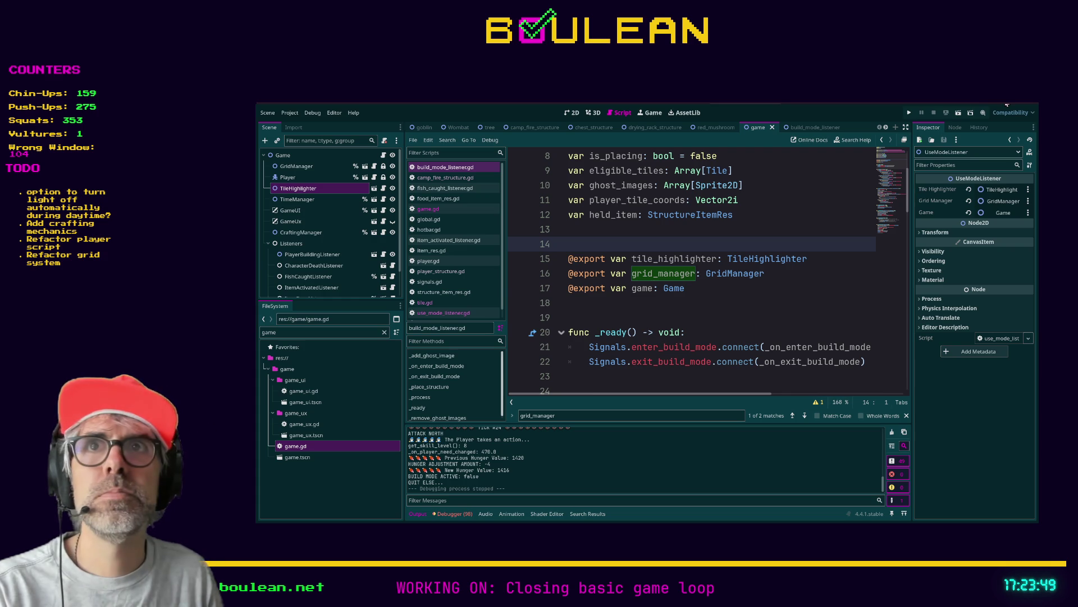
key(alt+Tab)
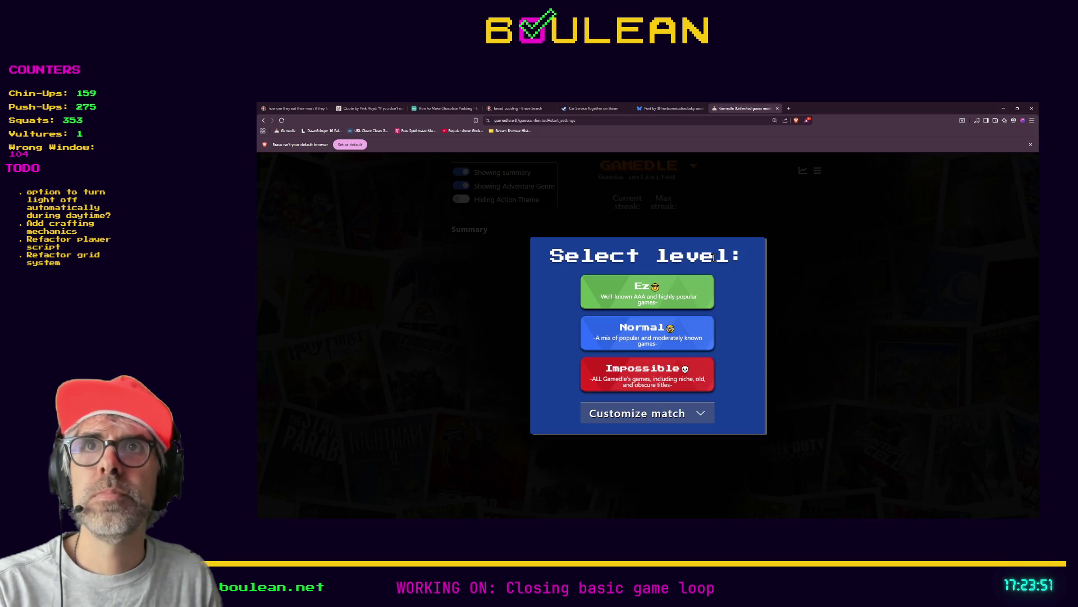
click(607, 339)
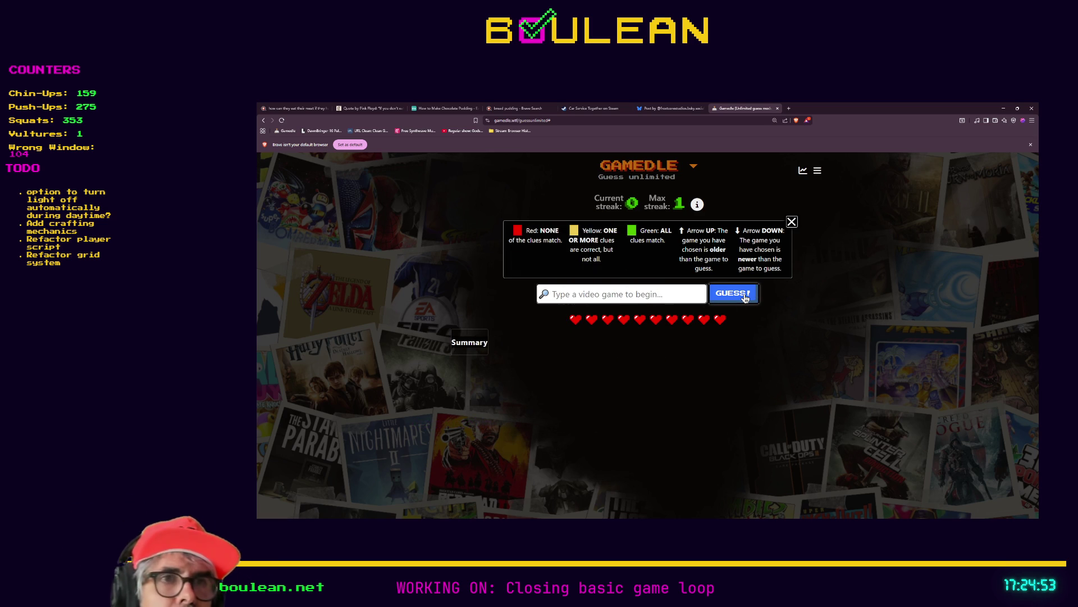
Focus the Gamedle guess box to begin the Normal round.
click(610, 292)
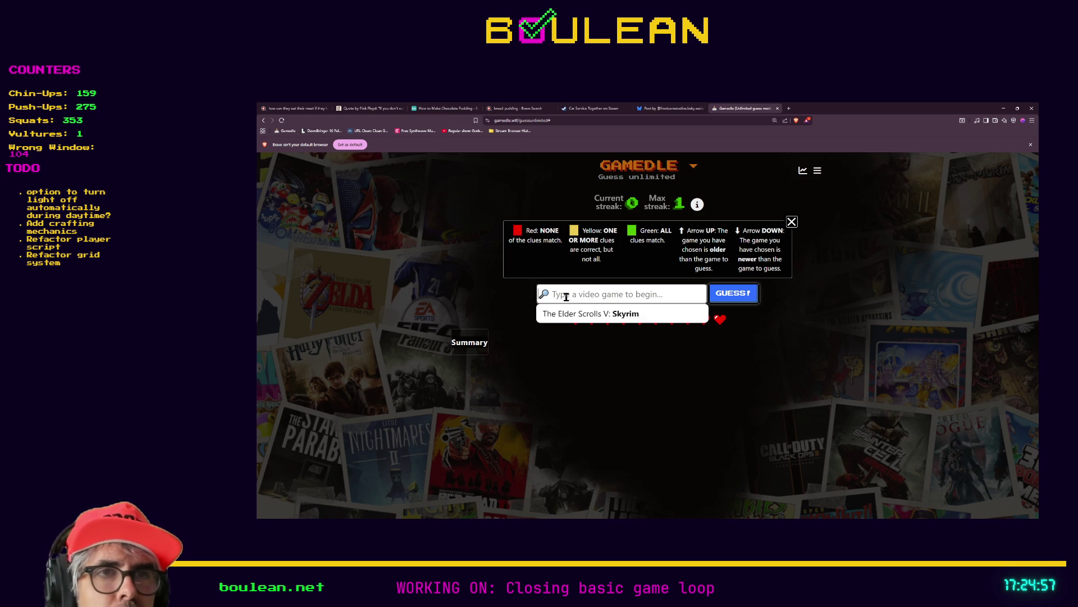
Enter 'The Elder Scrolls V: Skyrim' from the suggestions and submit it as the first guess.
text(Skyrim)
double_click(597, 300)
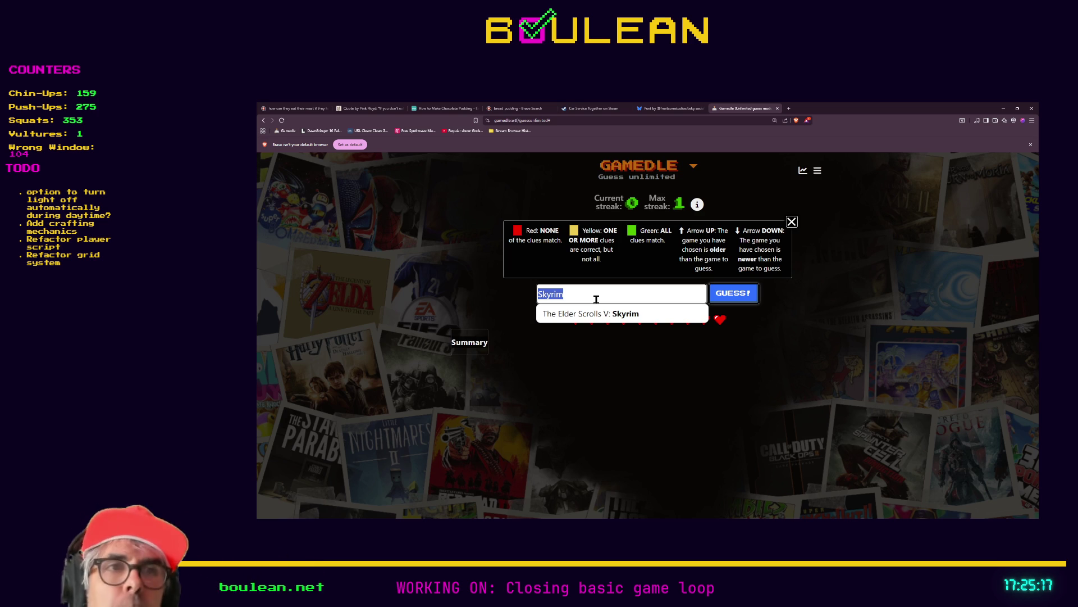
click(729, 294)
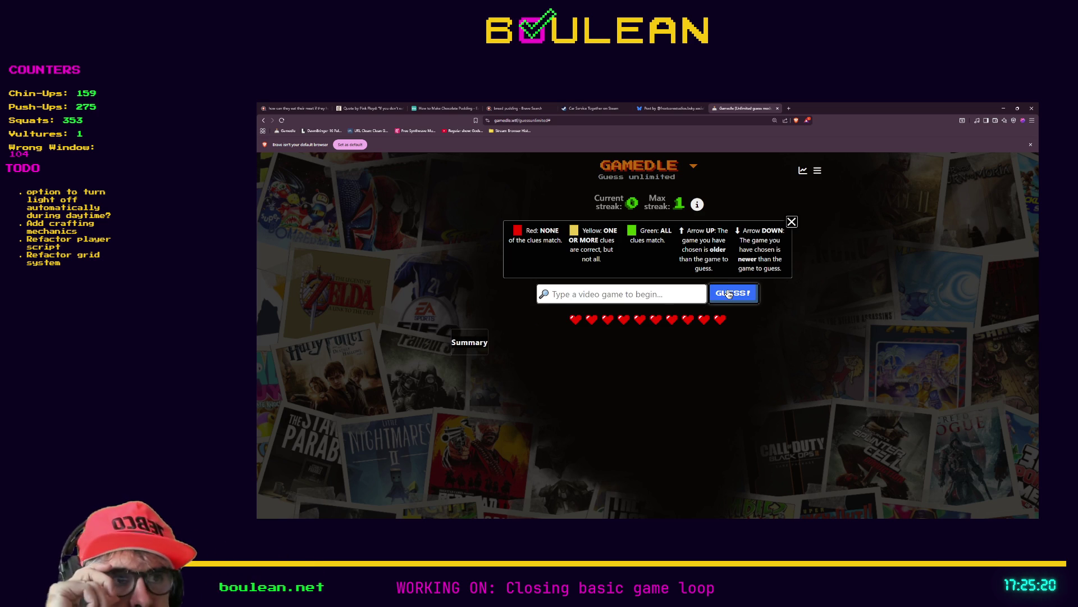
click(673, 299)
click(636, 314)
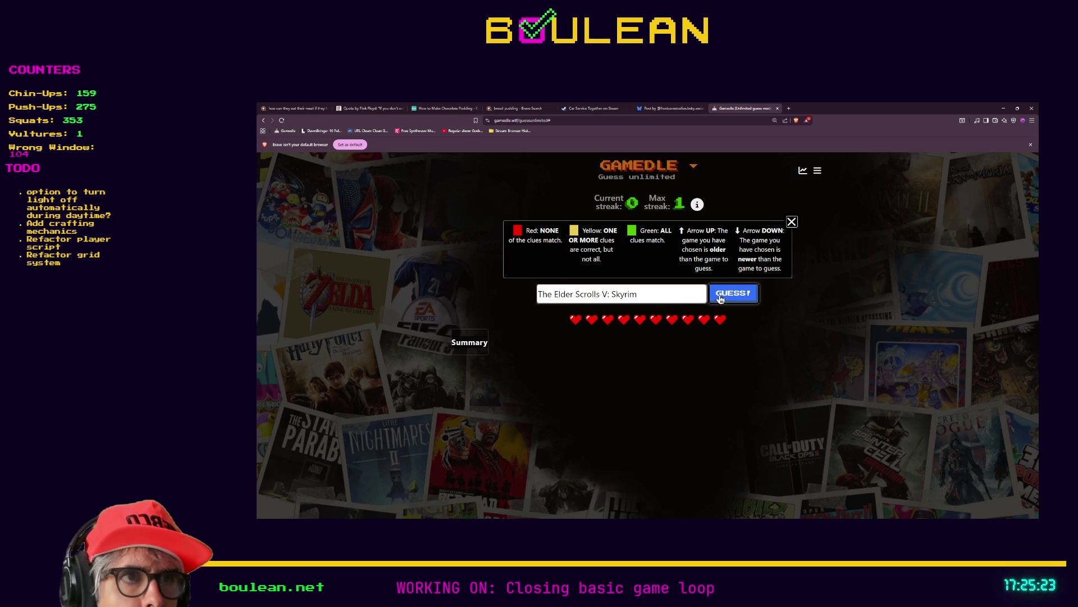
click(719, 298)
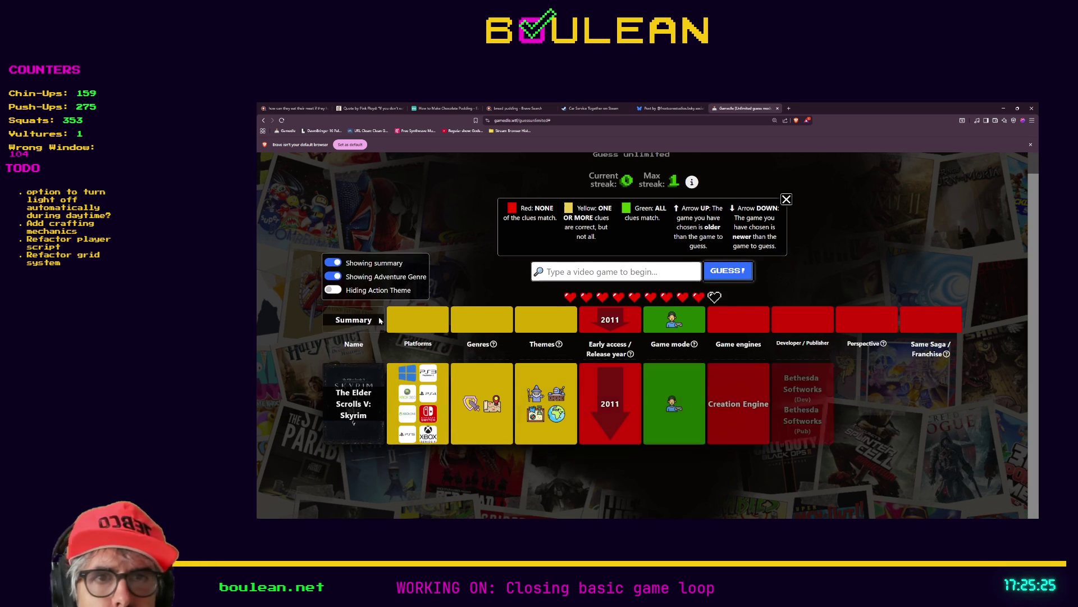
Go fullscreen, toggle the Adventure genre off and on, and read the Skyrim clue tooltips.
key(F11)
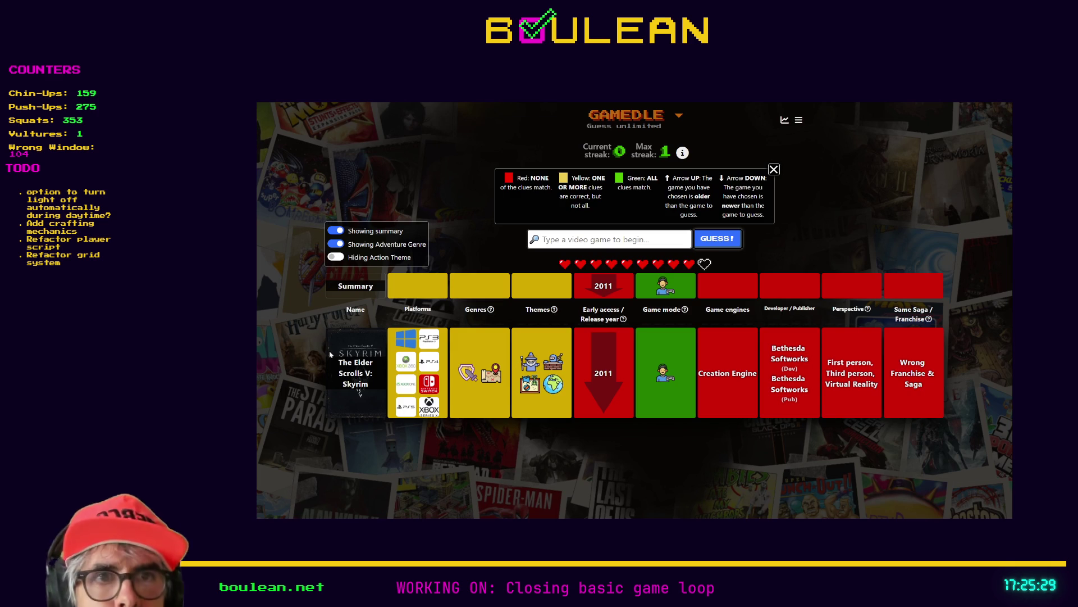
mouse_move(471, 374)
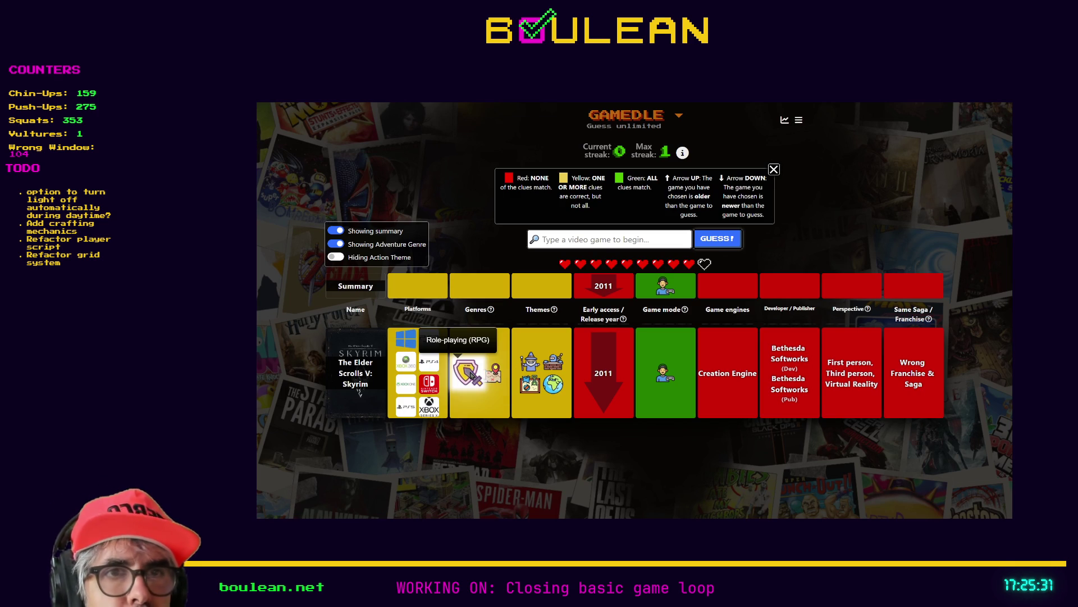
click(336, 244)
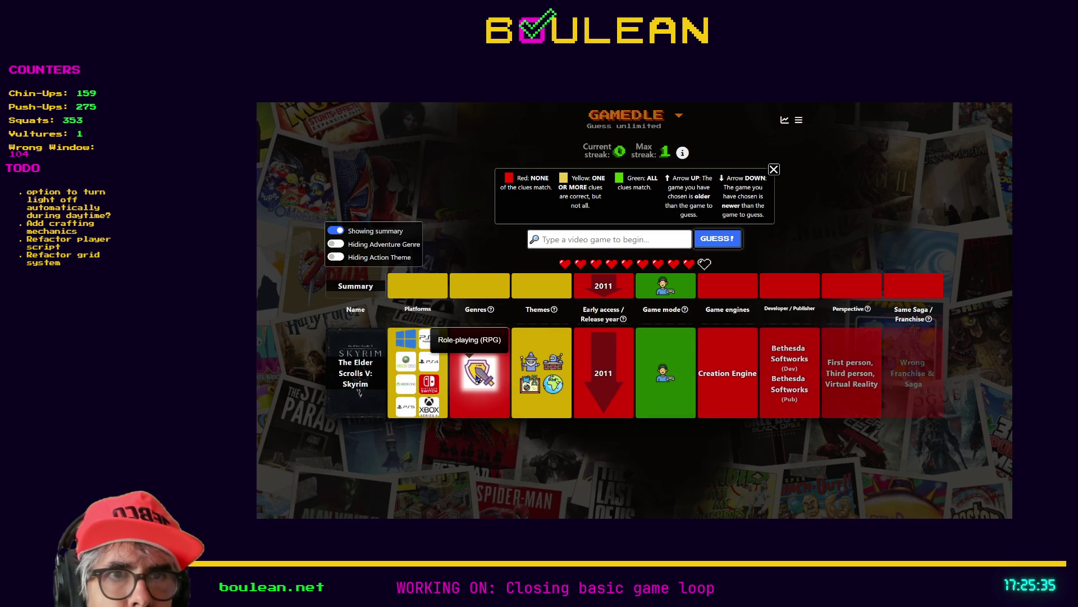
click(335, 244)
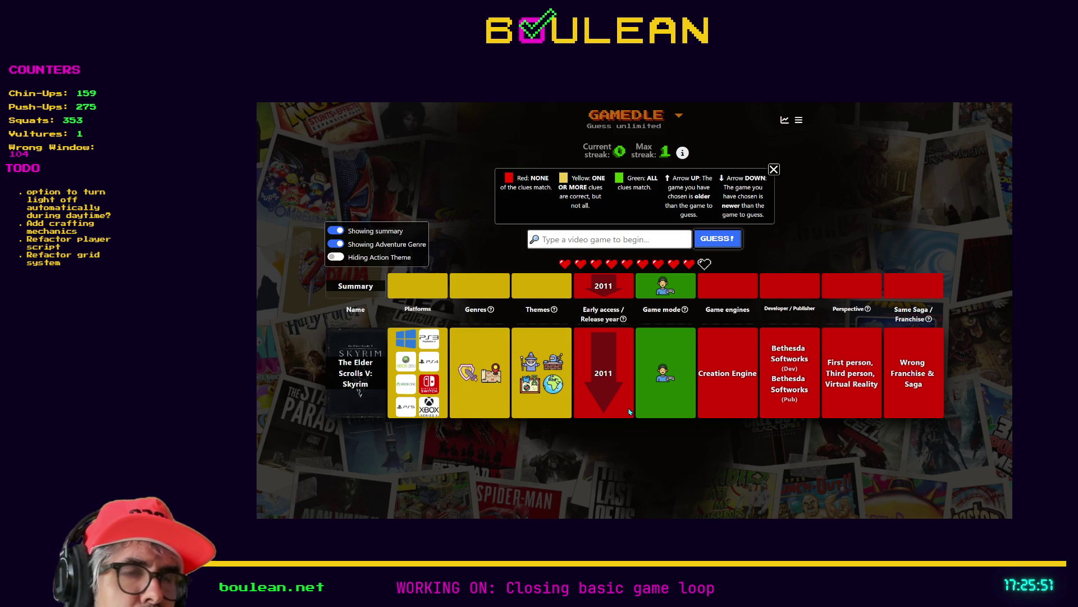
mouse_move(655, 382)
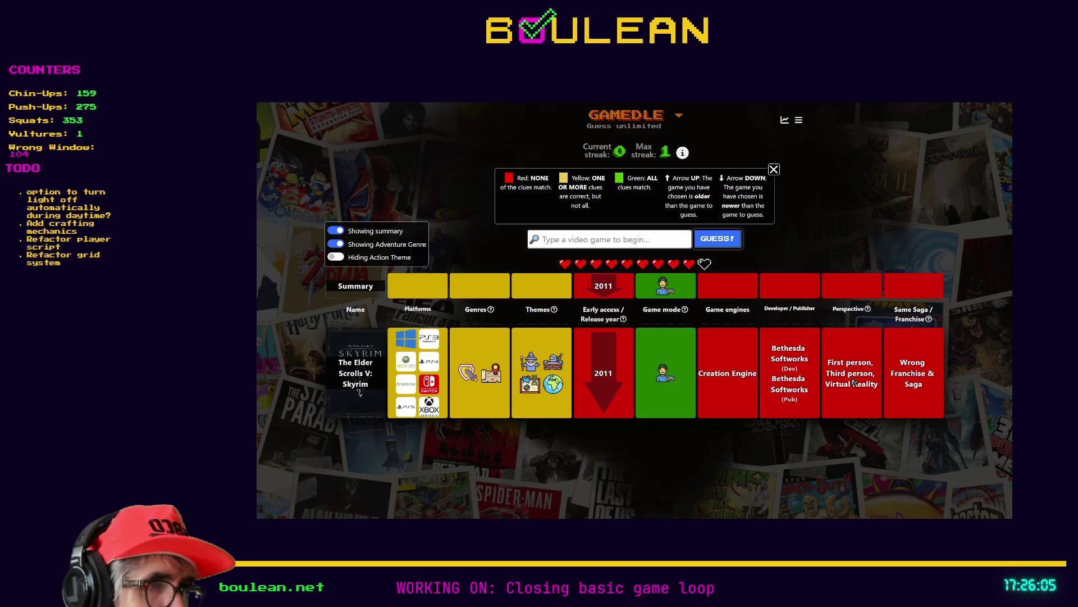
mouse_move(858, 323)
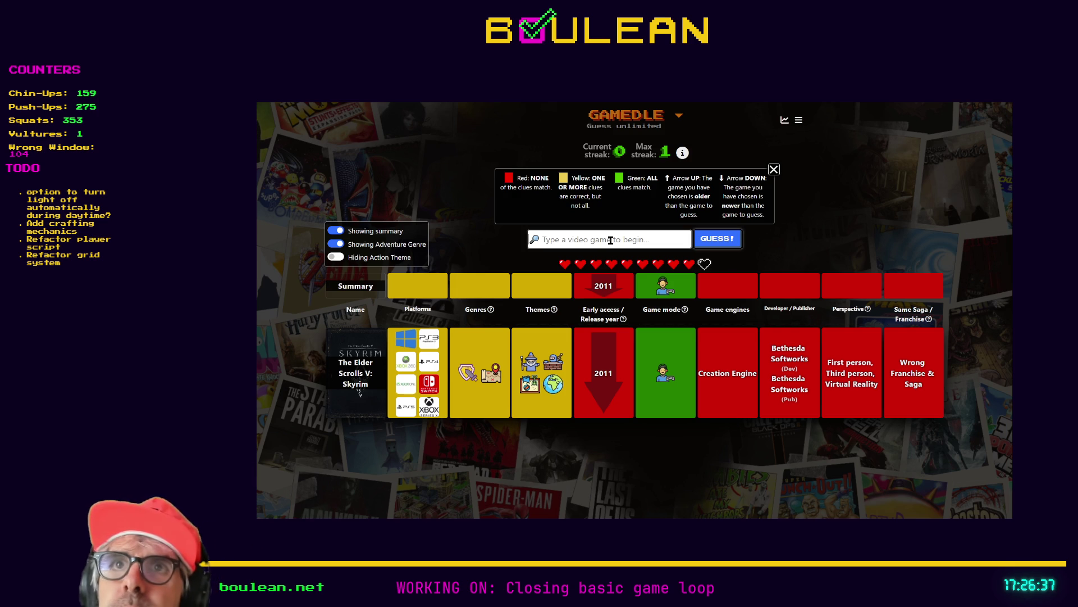
Pick 'Stardew Valley' from the suggestions and submit it as the second guess.
text(Stardew Valley)
click(586, 261)
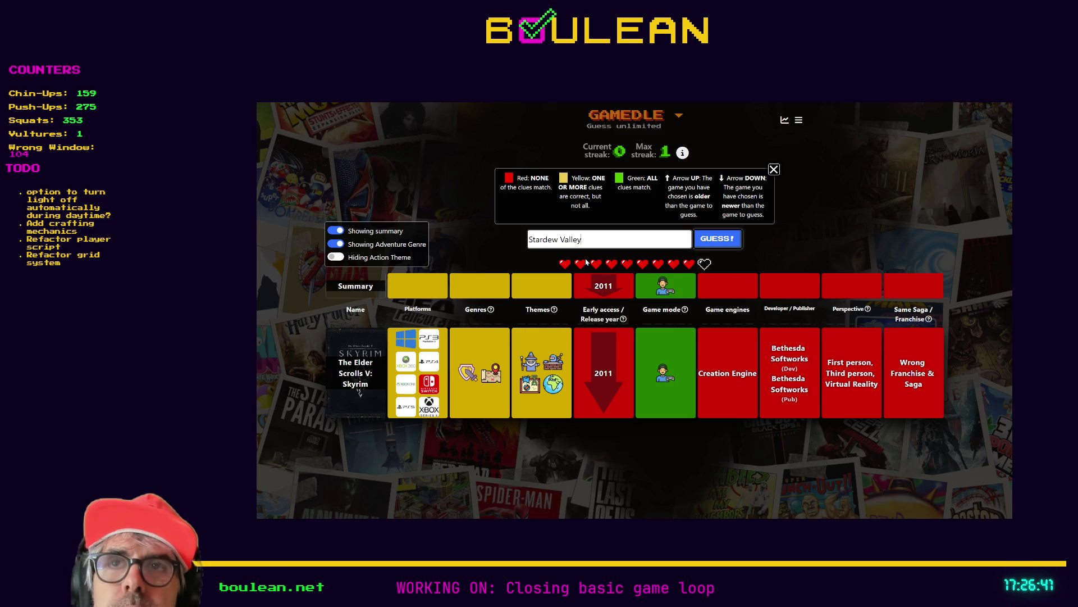
click(720, 241)
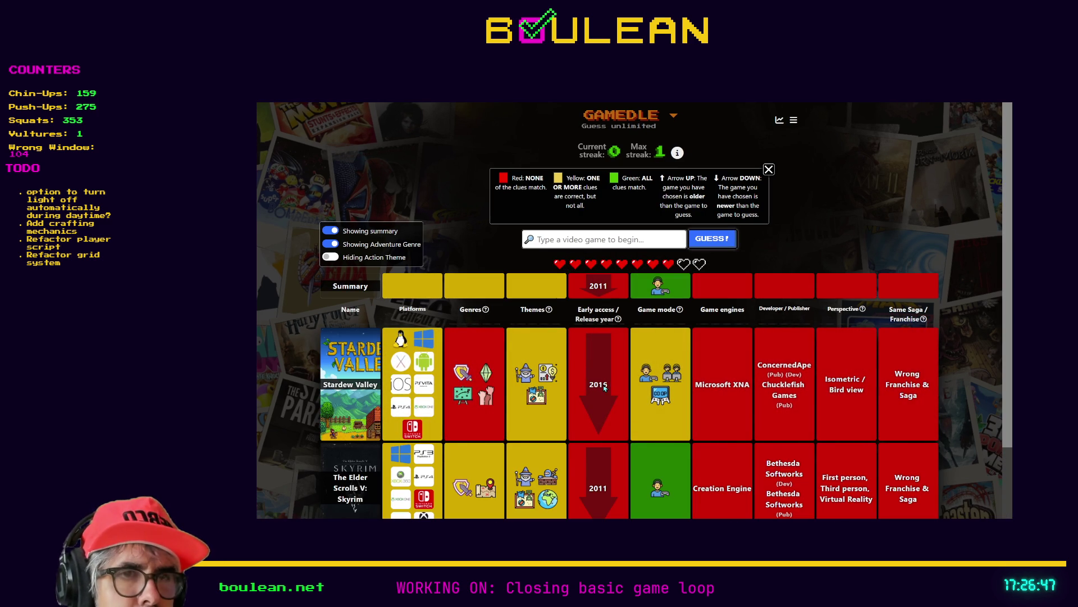
scroll(607, 400, down, 1)
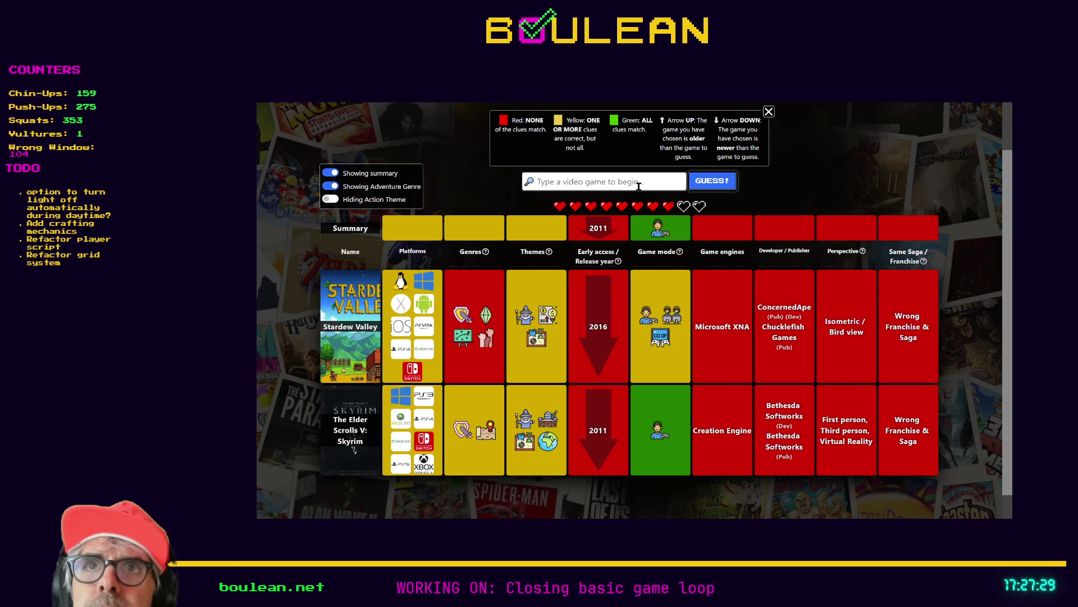
text(Metr)
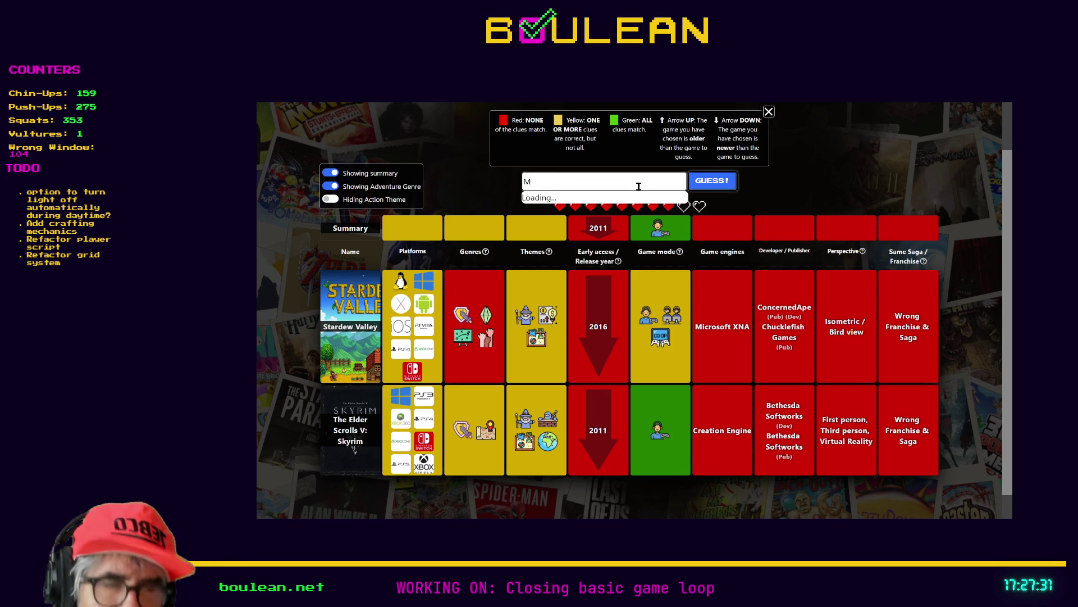
text(oid)
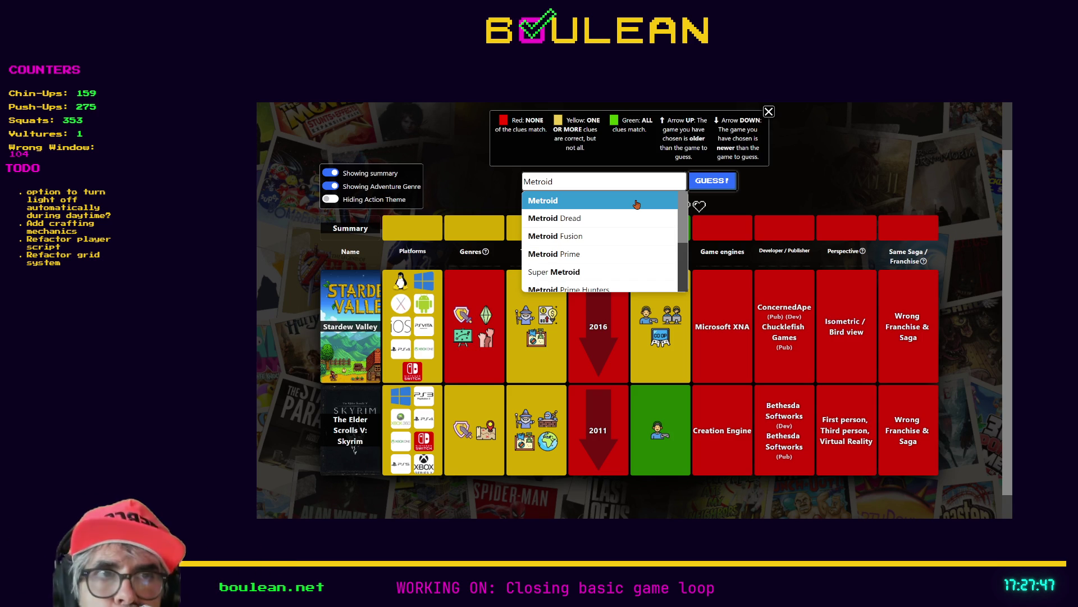
Replace the Metroid entry with 'Castlevania' and submit it as the third guess.
key(ctrl+a)
text(Castle)
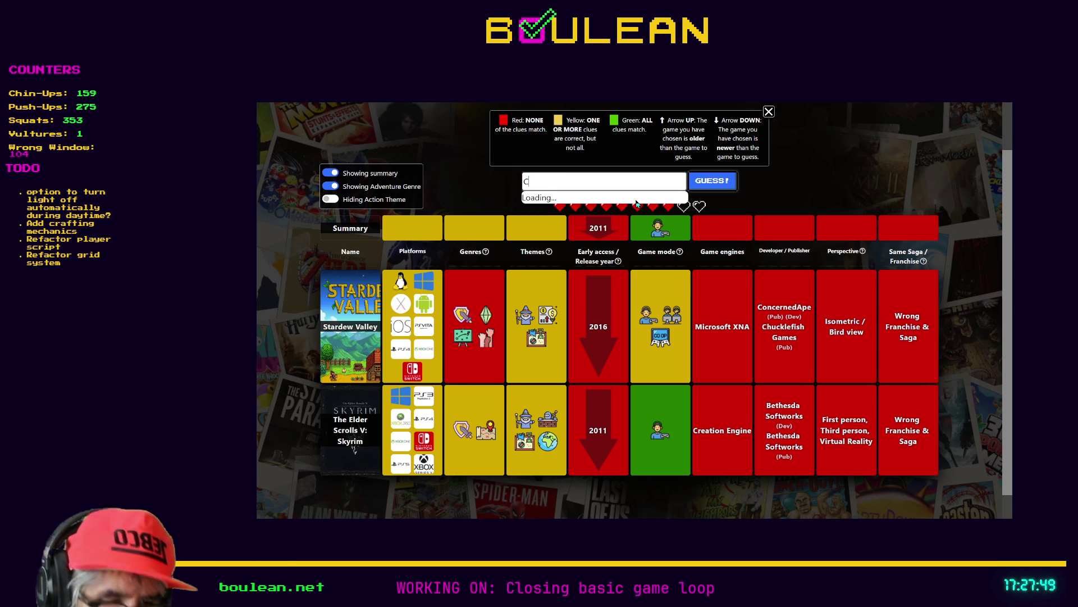
text(va)
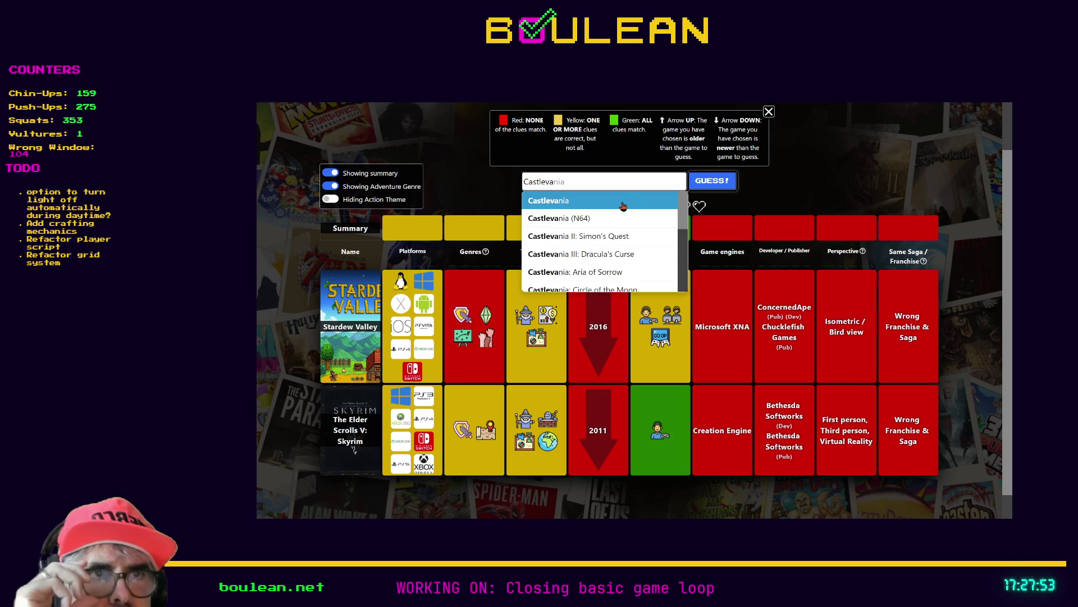
click(623, 204)
click(717, 184)
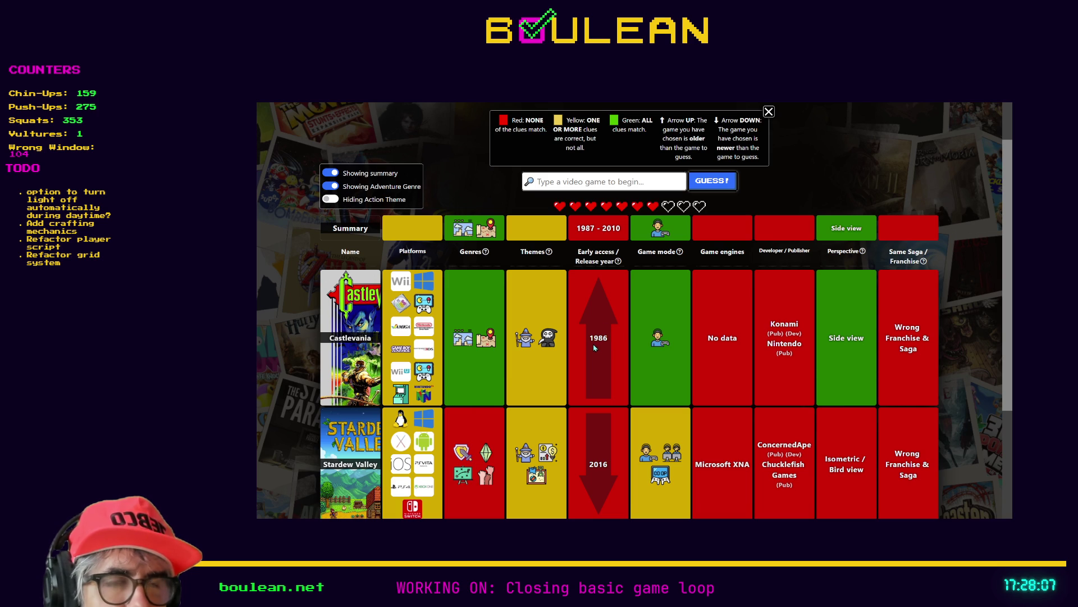
scroll(524, 329, down, 2)
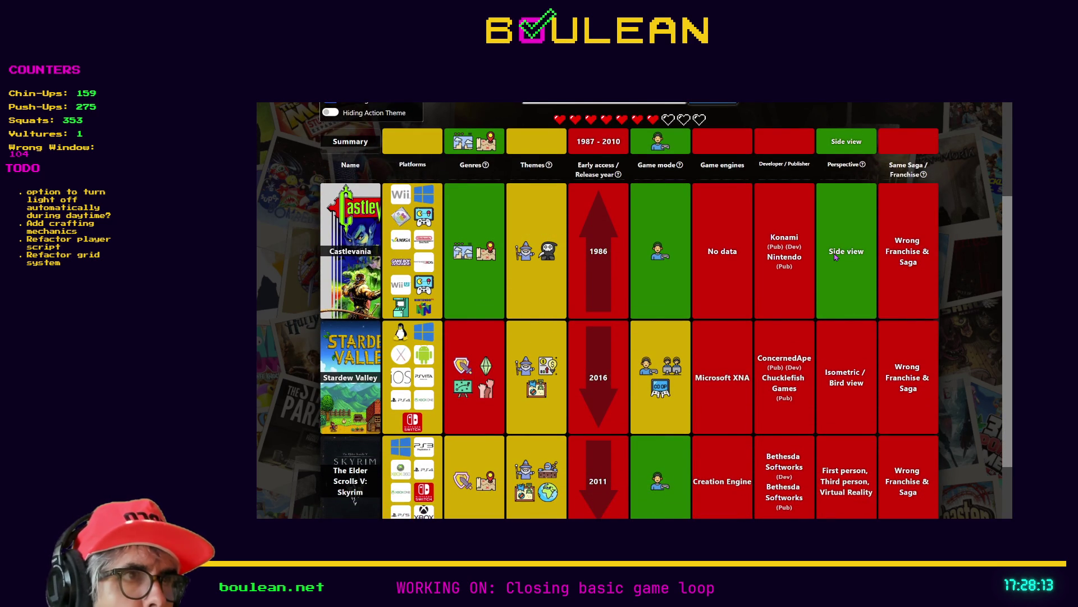
scroll(836, 256, up, 2)
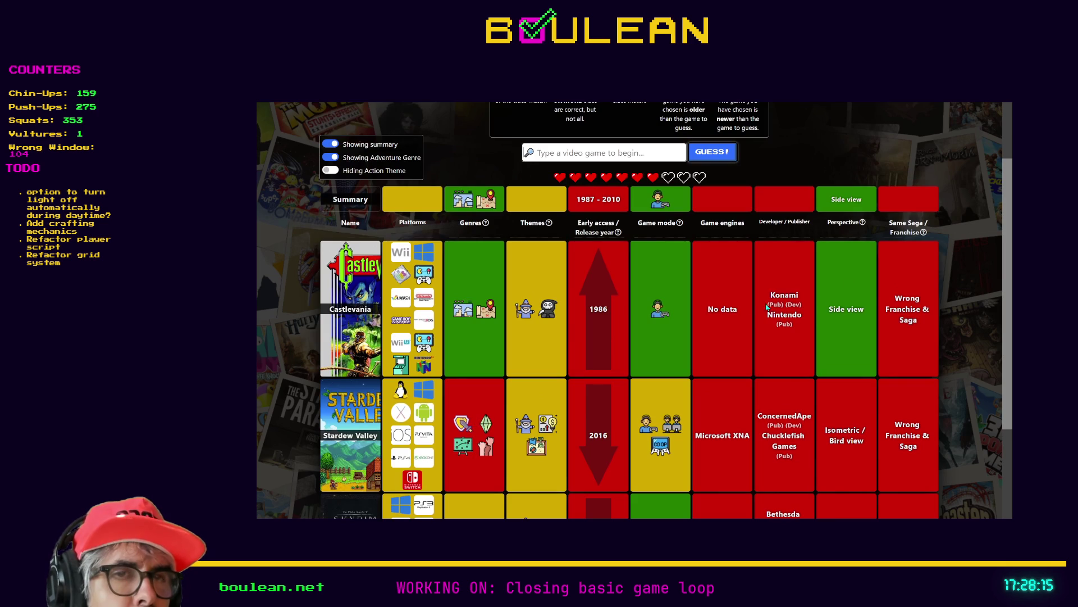
scroll(523, 298, up, 1)
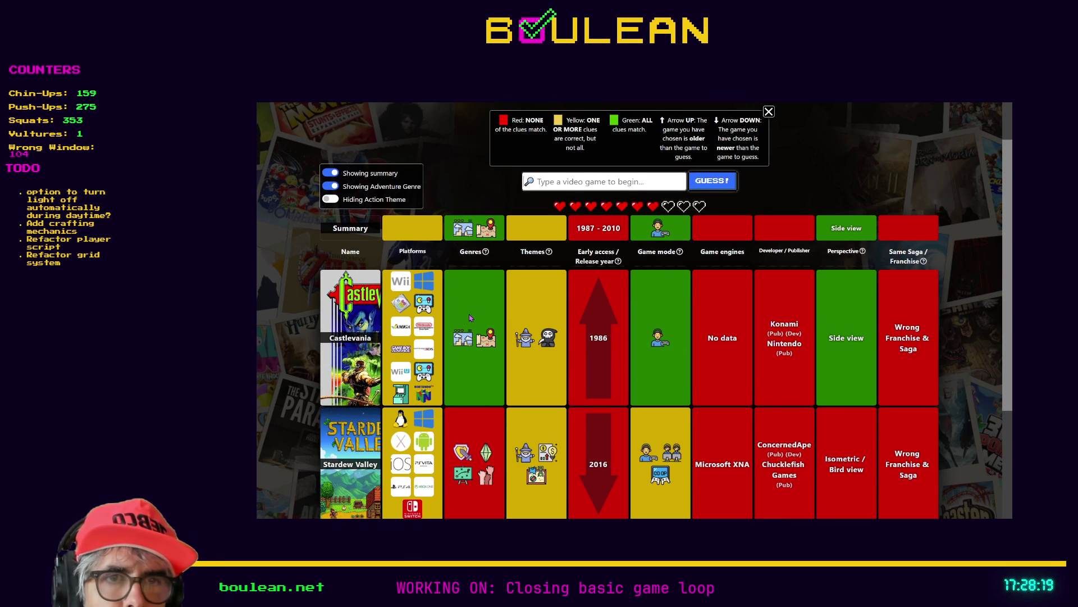
scroll(461, 318, down, 3)
scroll(413, 320, up, 2)
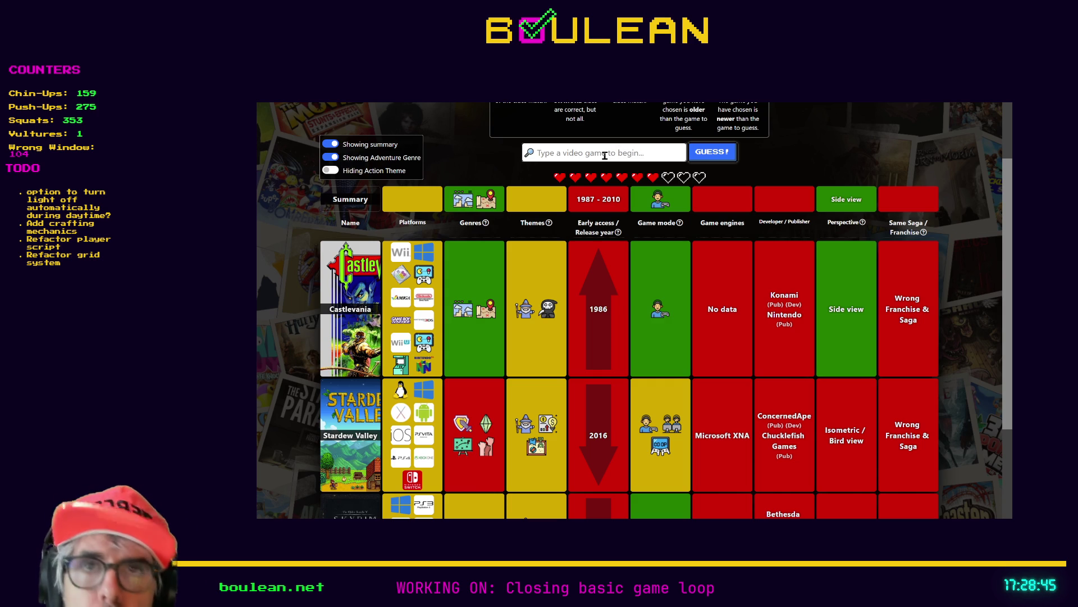
Submit 'Terraria' as the fourth guess and scroll the board to review its clue row.
text(Terraria)
click(586, 168)
click(719, 159)
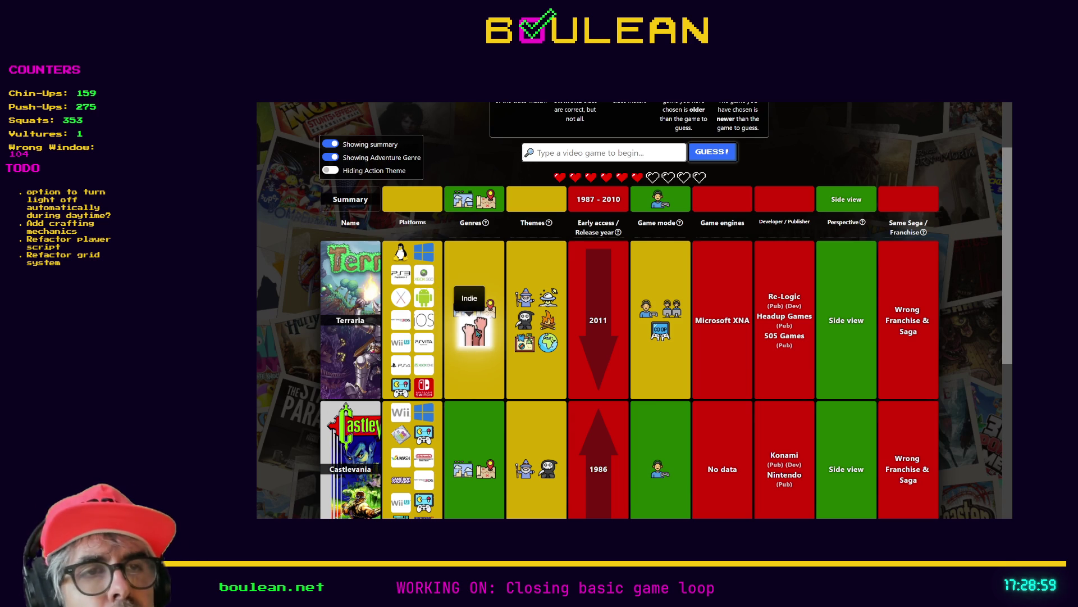
scroll(538, 307, down, 1)
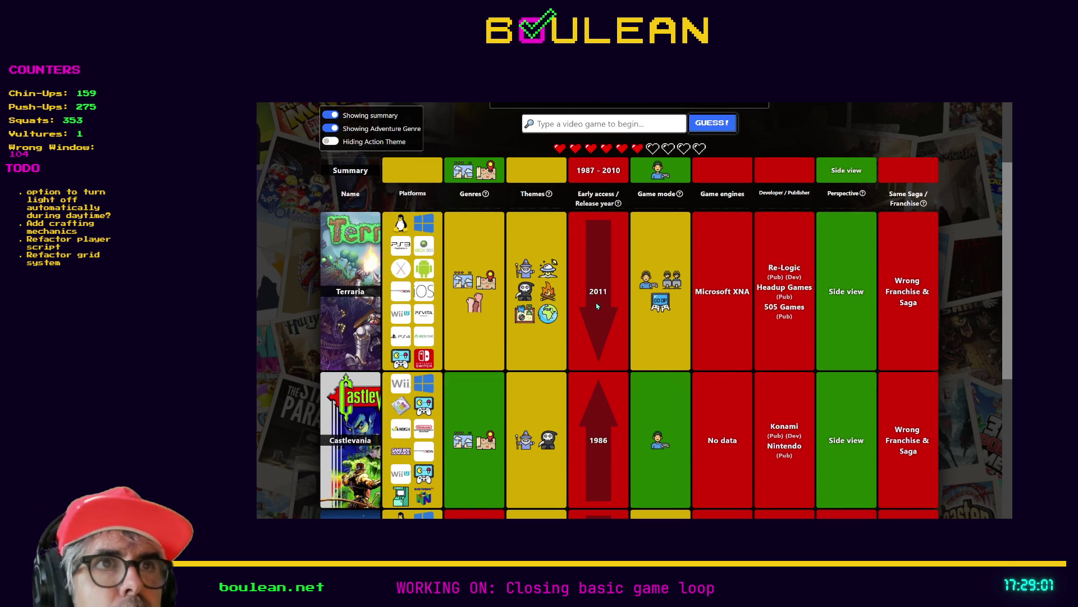
scroll(595, 303, down, 3)
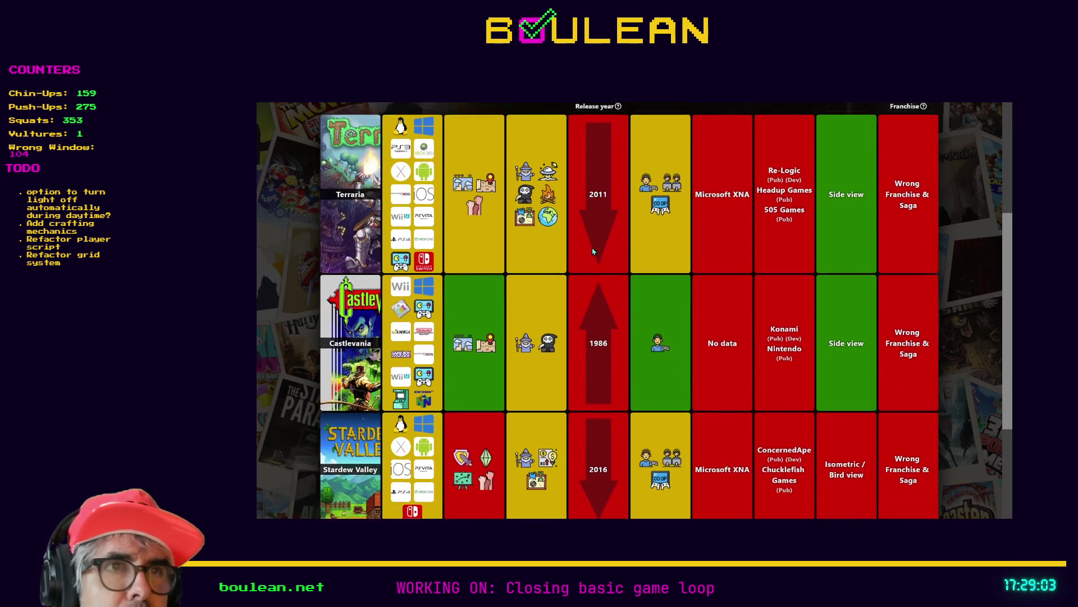
scroll(594, 251, up, 2)
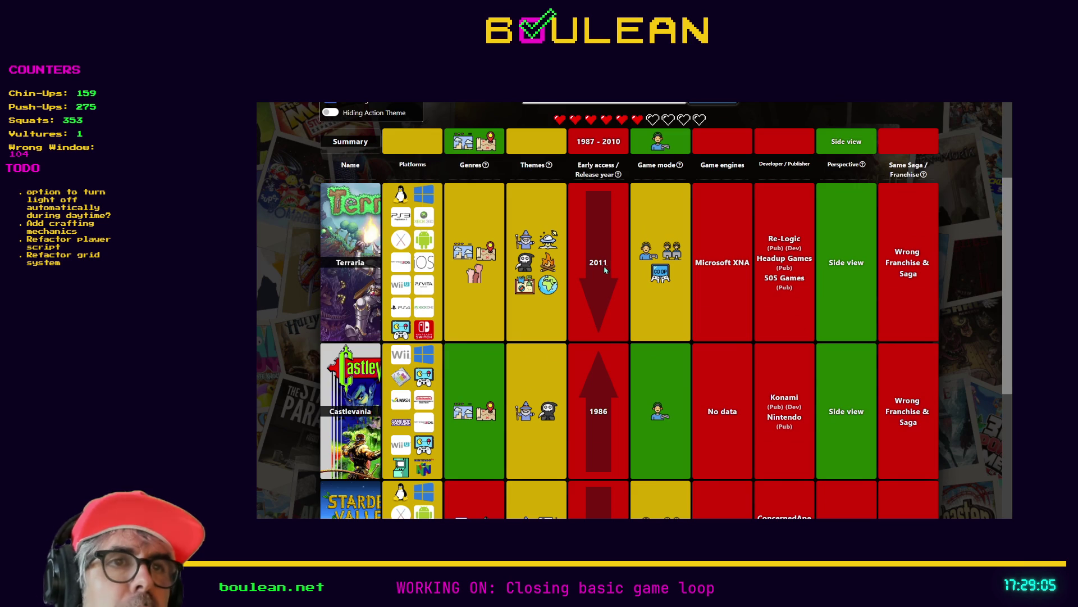
mouse_move(546, 270)
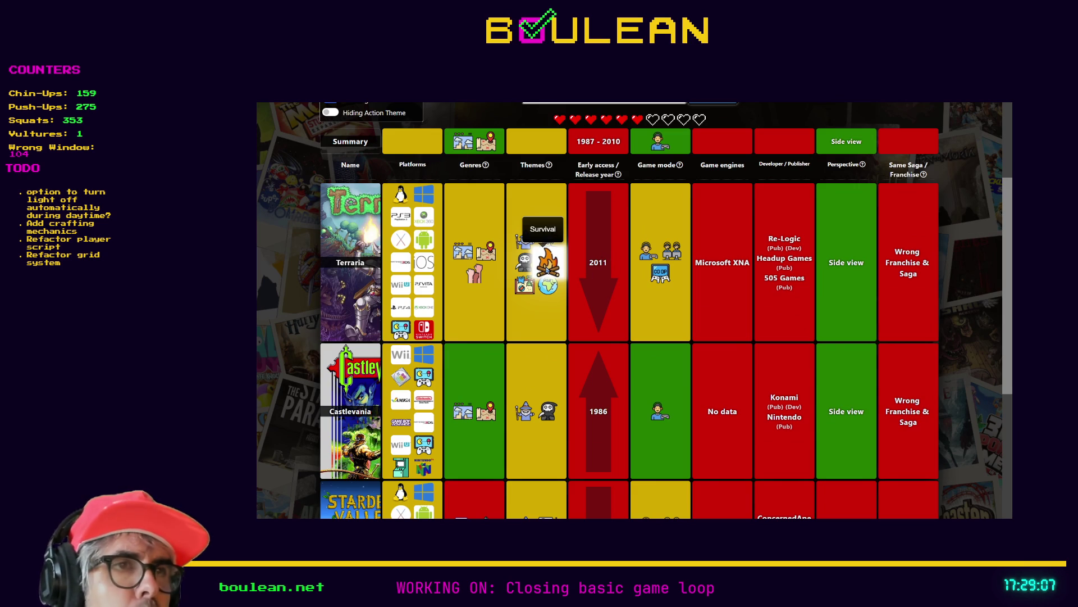
scroll(555, 272, up, 2)
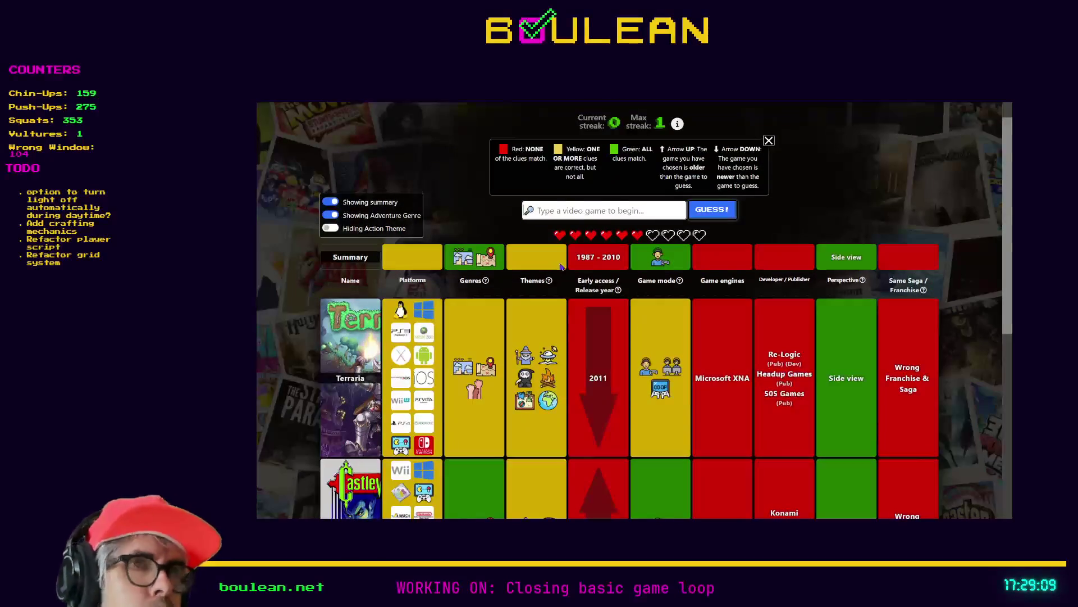